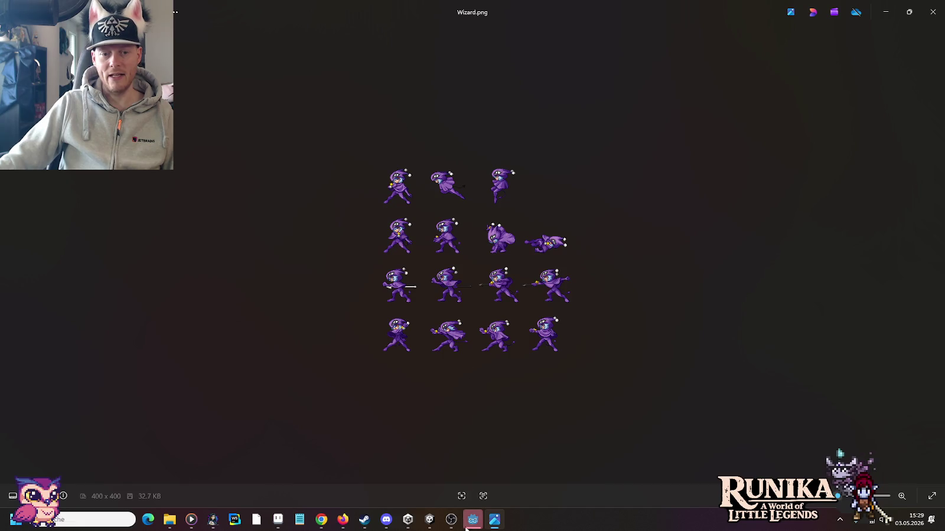
# Open the Starbattle project from the Project Manager into the Godot editor
pyautogui.doubleClick(400, 123)
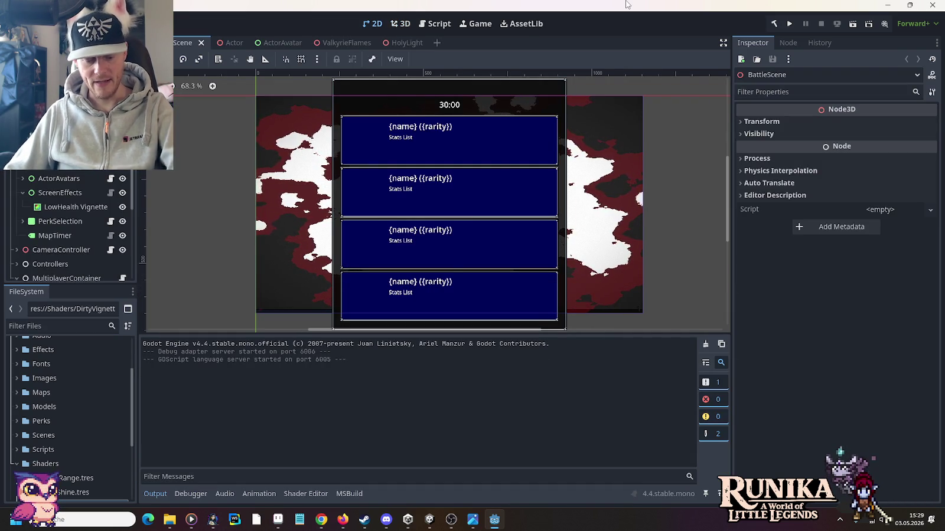
# Save the BattleScene with Ctrl+S
pyautogui.hotkey('ctrl', 's')
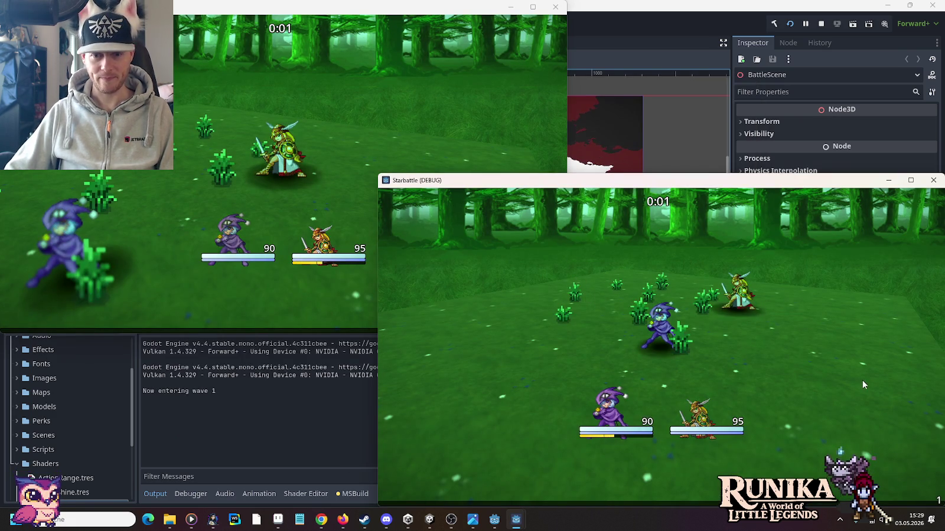
# Playtest the battle across both game windows, choosing an enemy target for an attack
pyautogui.click(365, 234)
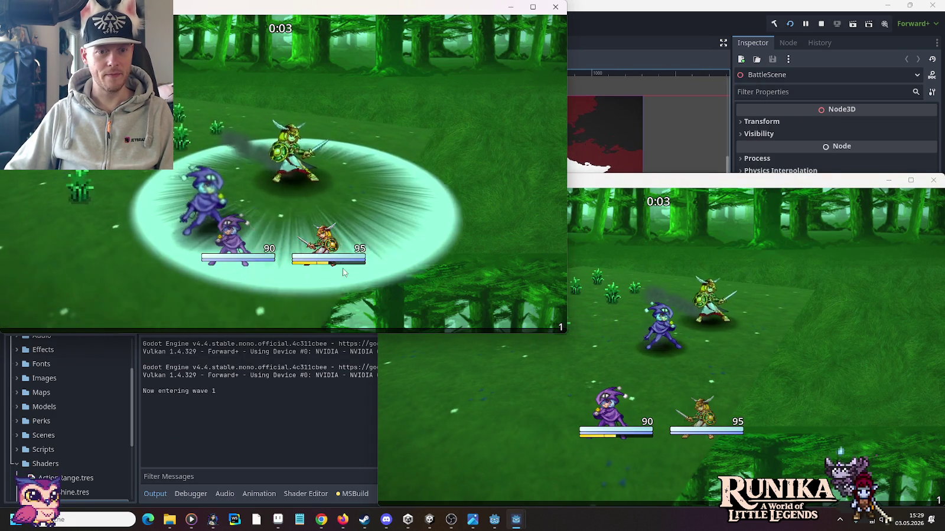
pyautogui.click(691, 340)
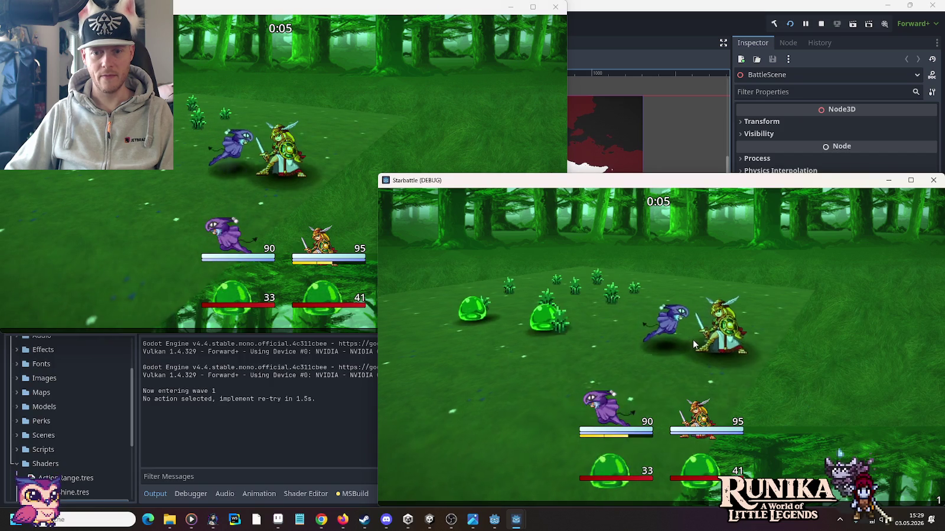
pyautogui.click(228, 170)
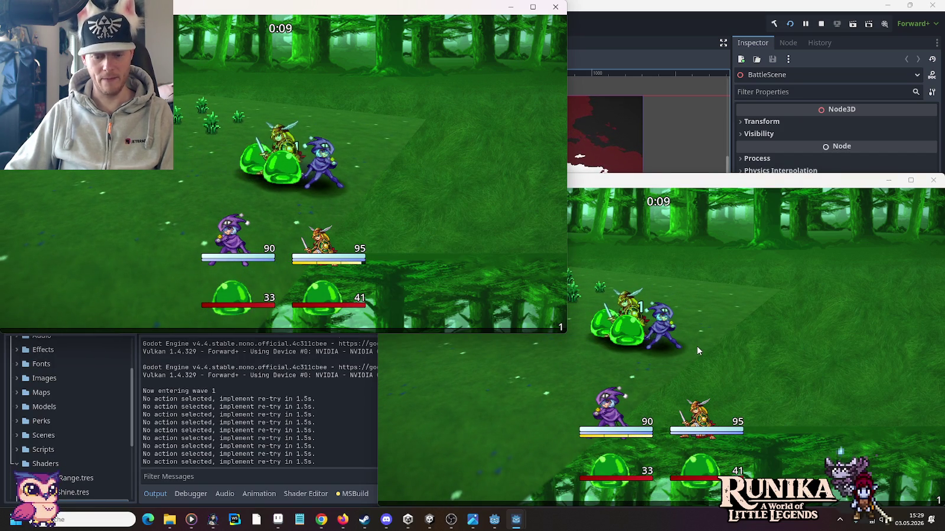
pyautogui.click(747, 336)
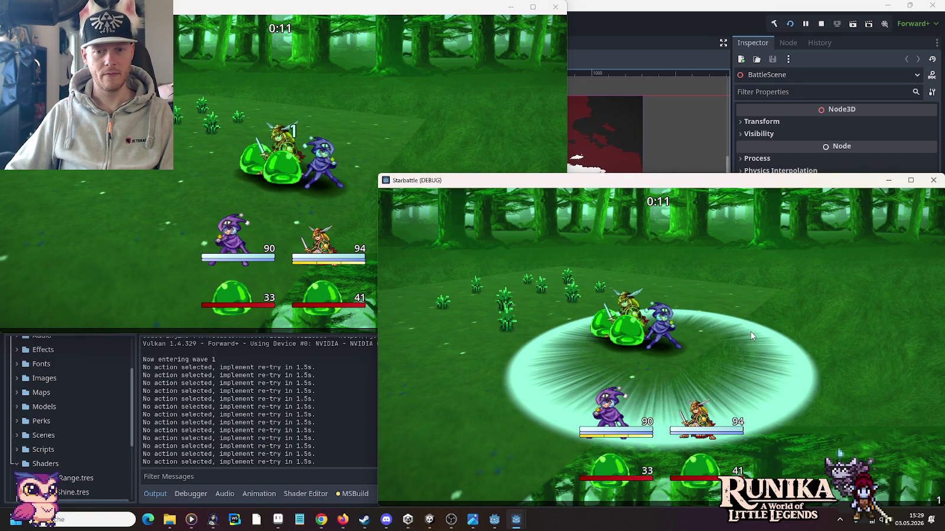
pyautogui.click(508, 160)
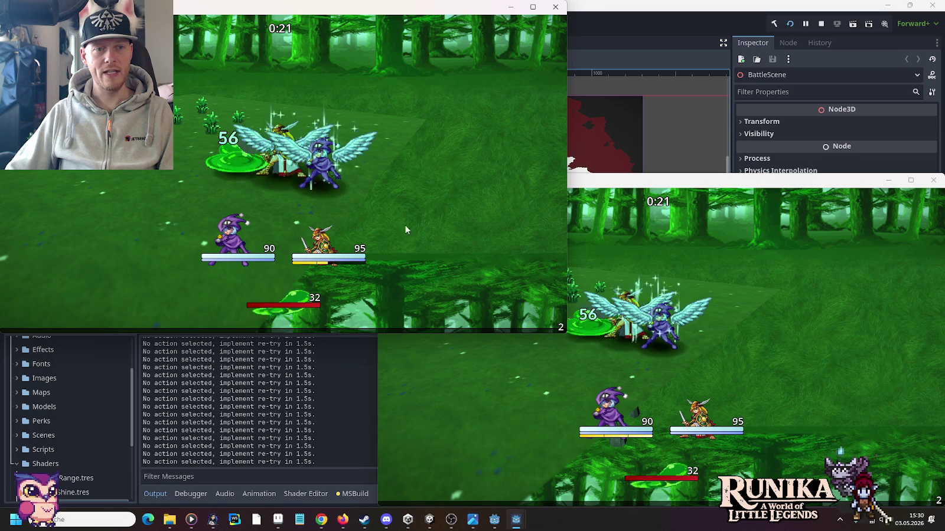
pyautogui.click(781, 369)
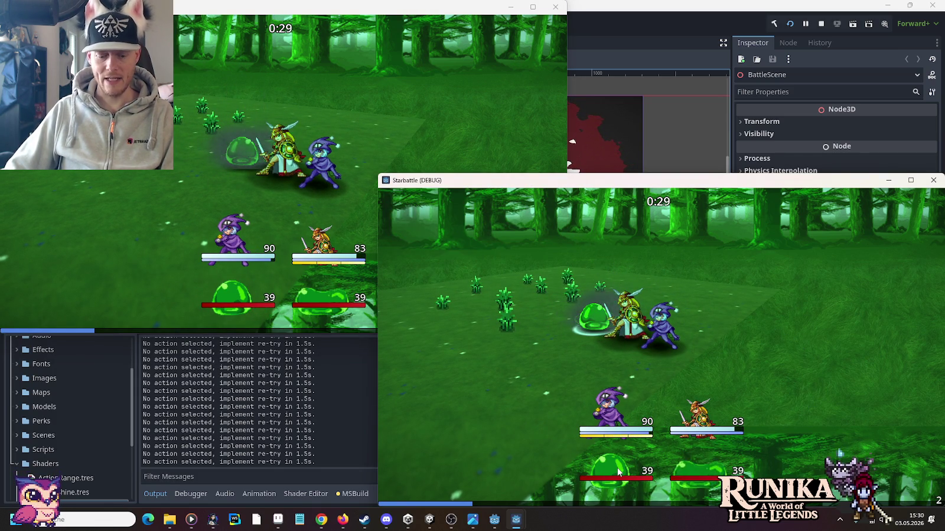
pyautogui.click(256, 280)
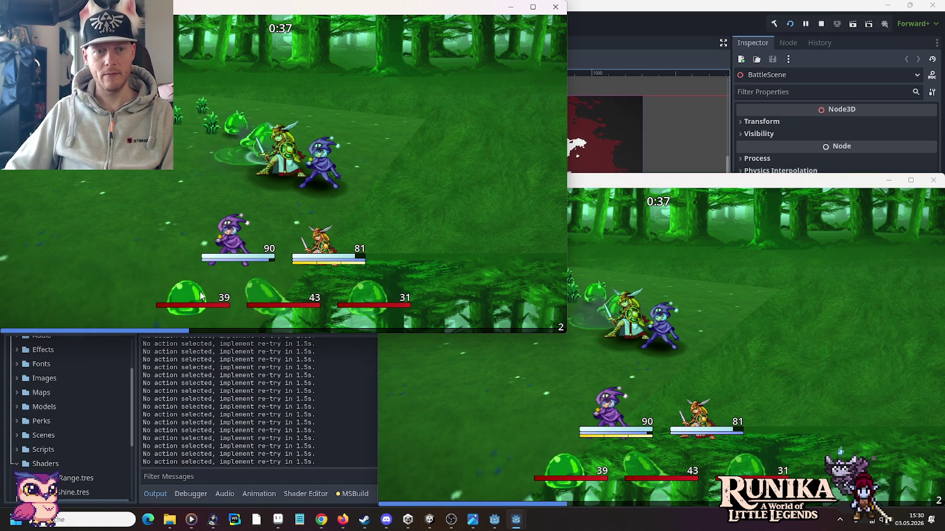
pyautogui.click(808, 454)
pyautogui.click(611, 466)
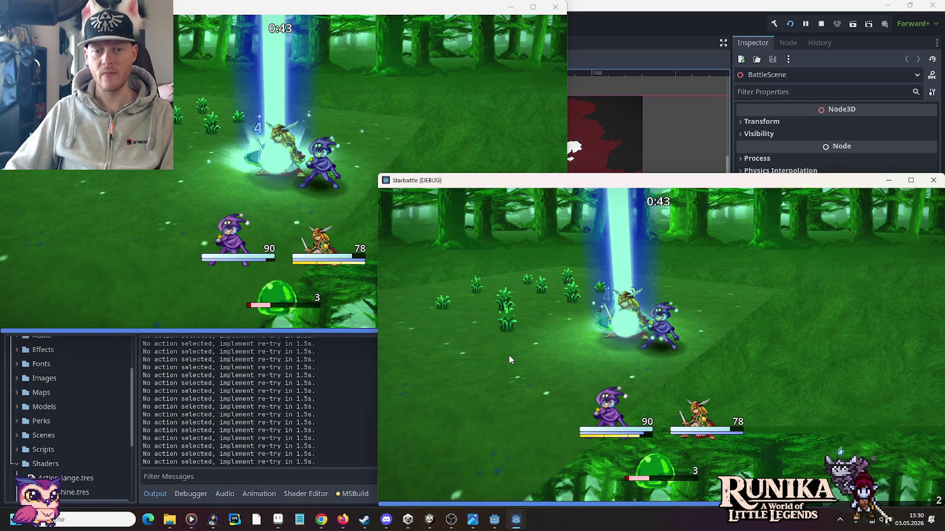
pyautogui.click(254, 292)
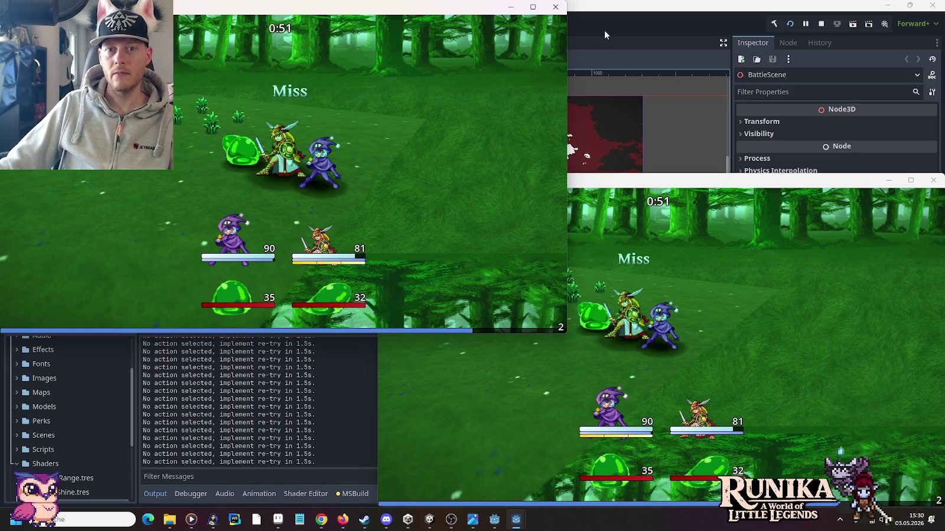
# Stop the running game, then view and close the Wizard.png preview
pyautogui.press('F8')
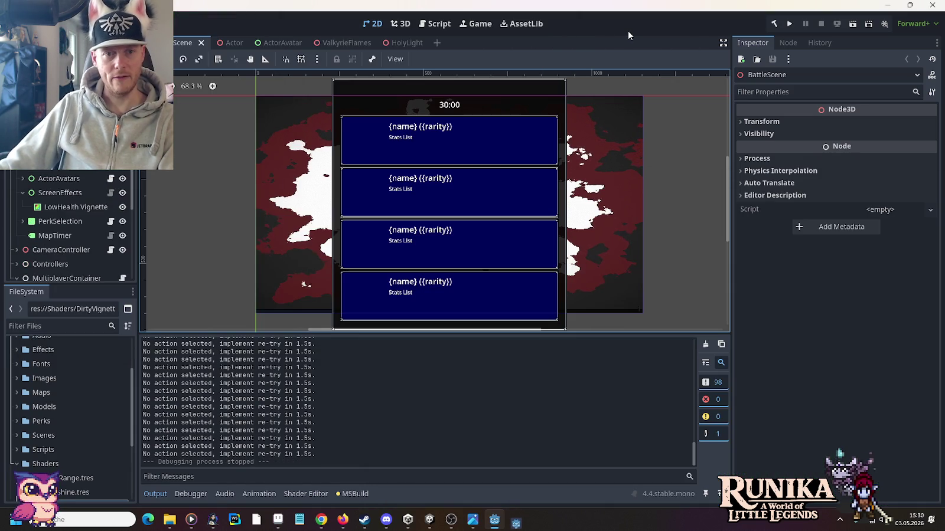
pyautogui.click(473, 519)
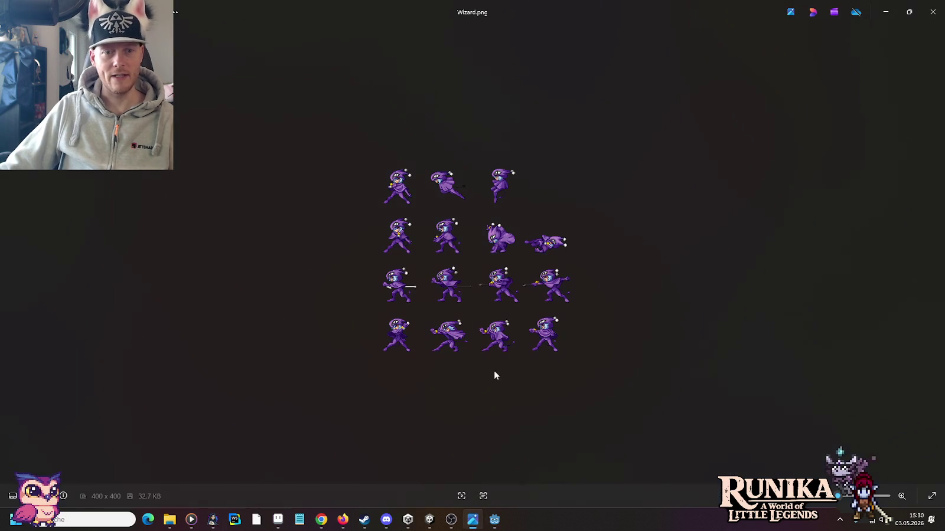
pyautogui.click(929, 6)
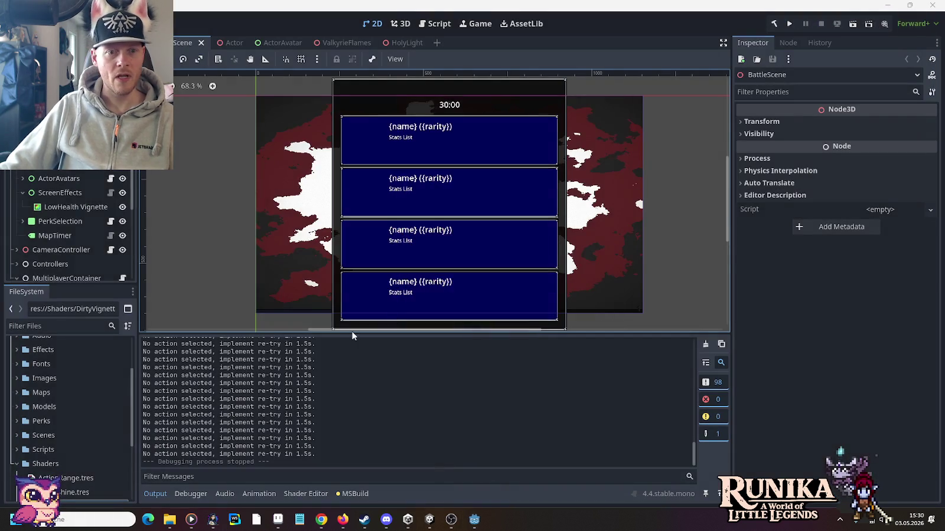
# In the Actor scene, select AnimatedSprite3D to list its Attack, Cast, Die, Hit, Idle and Move animations
pyautogui.click(227, 43)
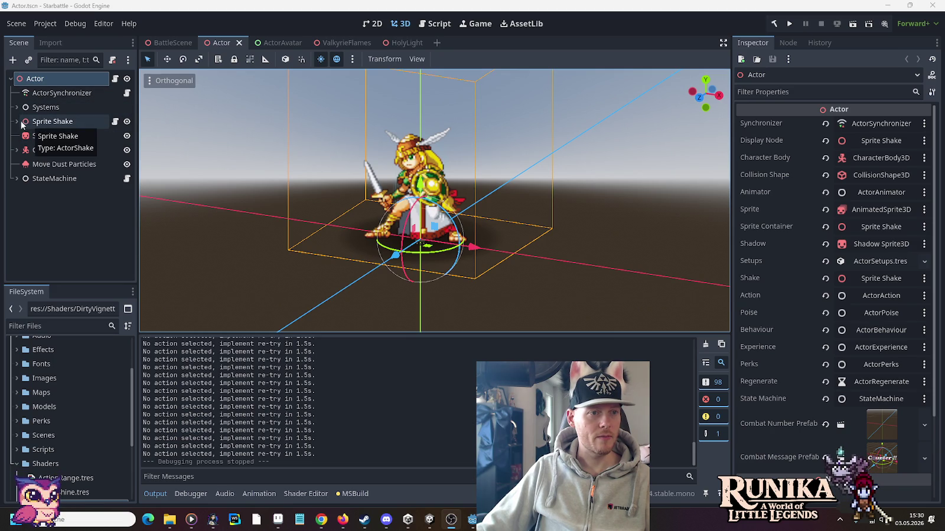
pyautogui.click(18, 150)
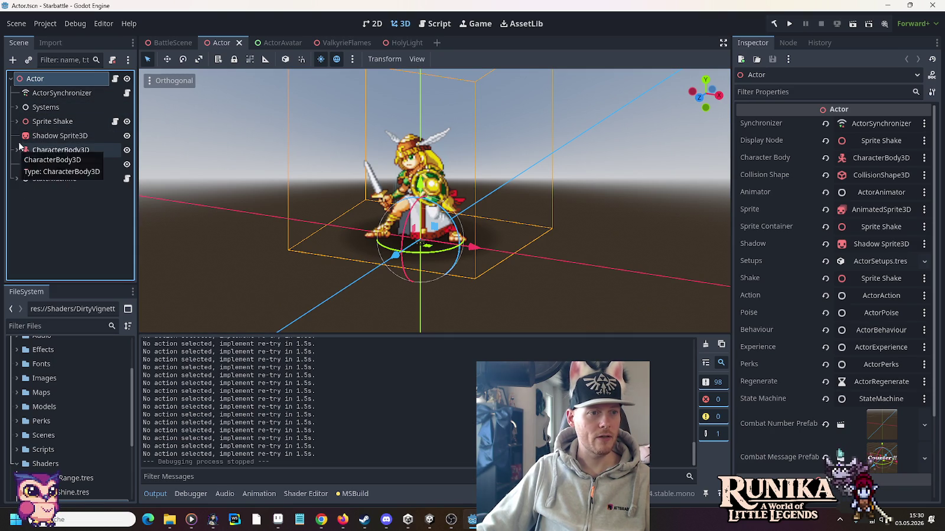
pyautogui.click(17, 150)
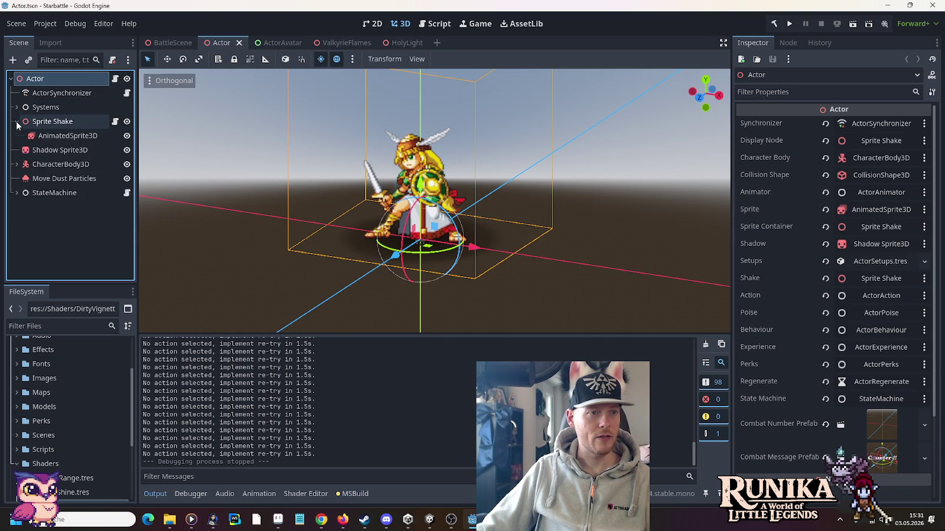
pyautogui.click(62, 135)
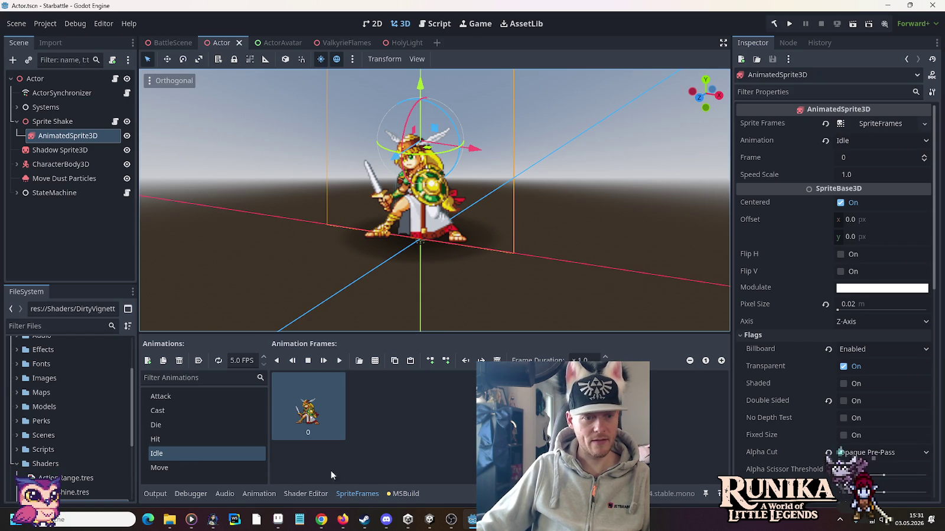
pyautogui.click(204, 402)
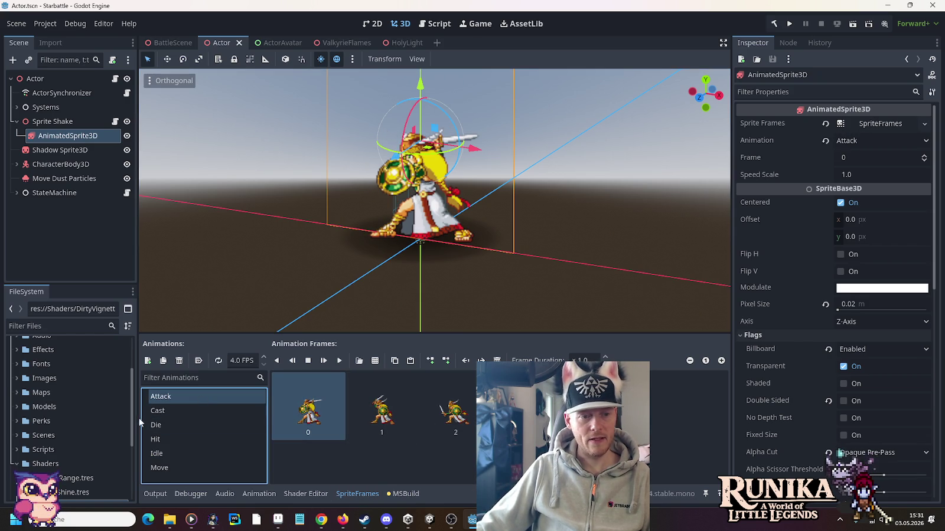
pyautogui.click(158, 412)
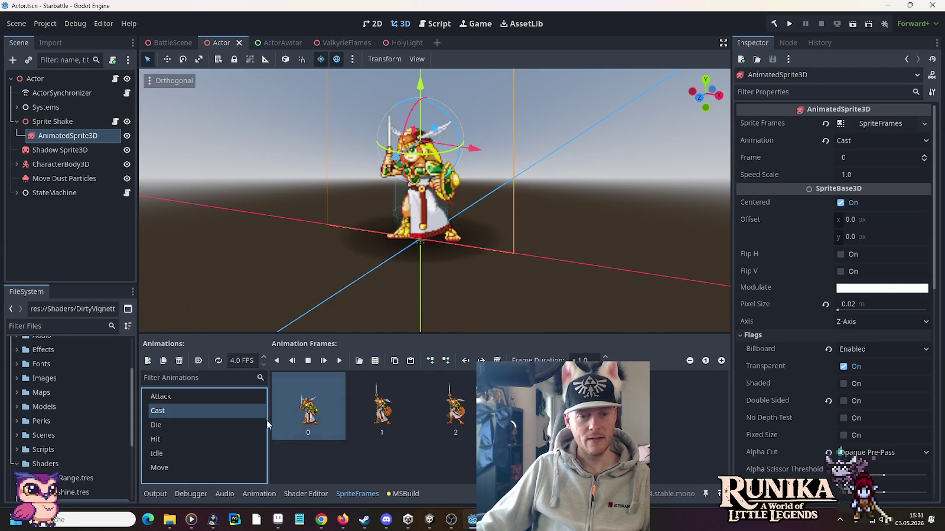
pyautogui.click(167, 425)
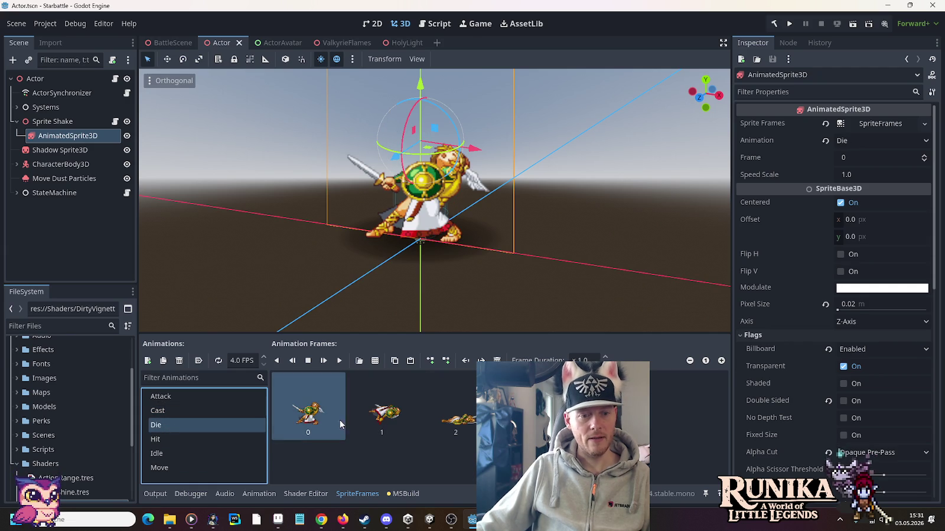
pyautogui.click(201, 439)
pyautogui.click(199, 456)
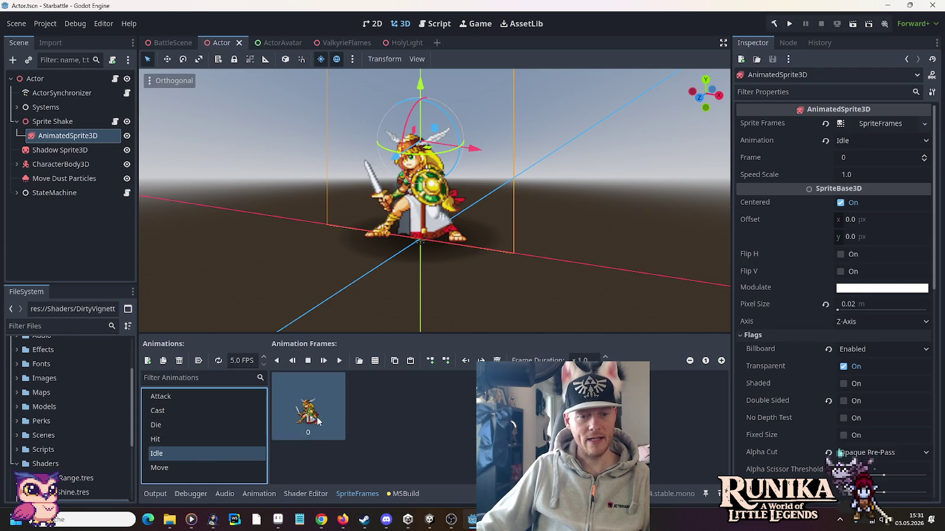
pyautogui.click(184, 467)
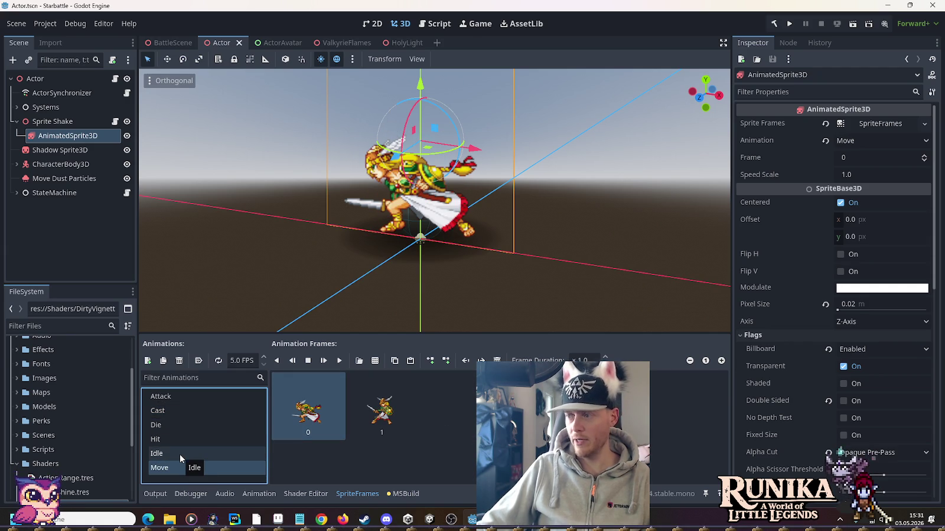
pyautogui.click(179, 454)
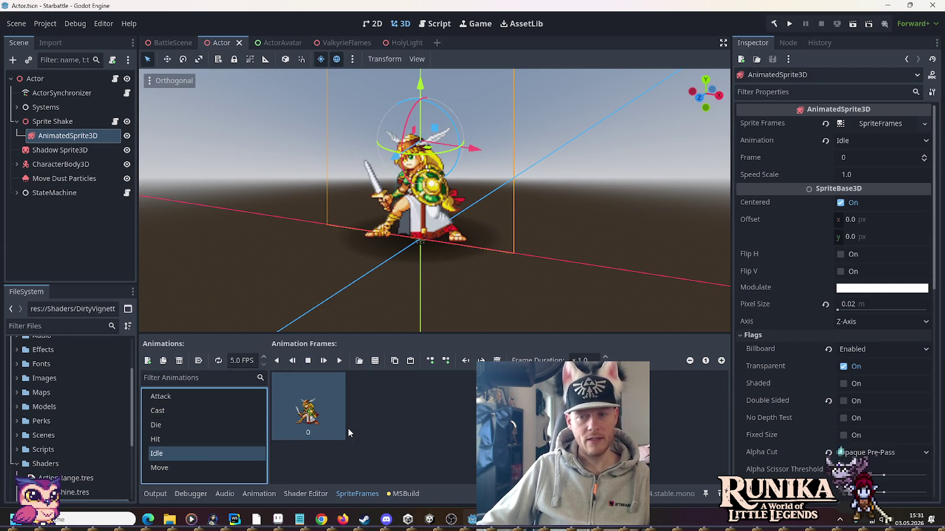
pyautogui.click(375, 361)
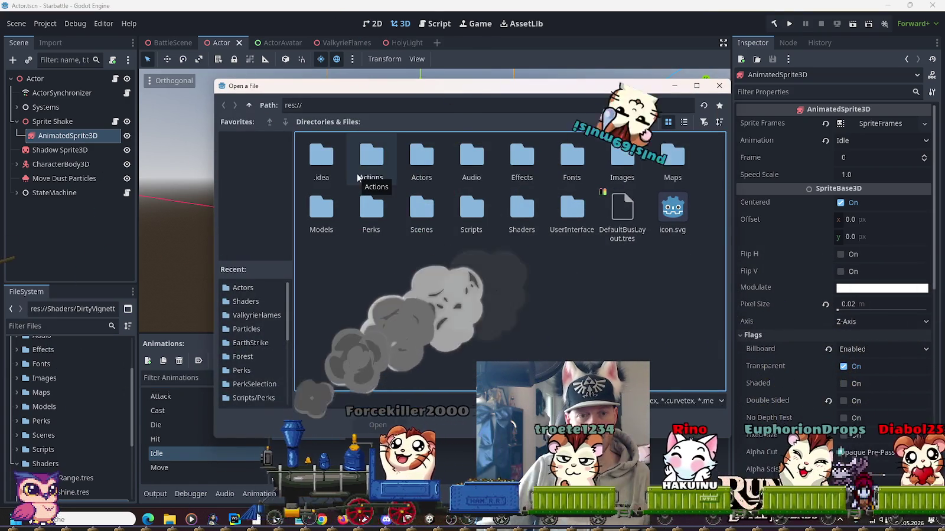
# Load Wizard.png from the Actors folder as the frame source sheet
pyautogui.doubleClick(411, 167)
pyautogui.click(517, 164)
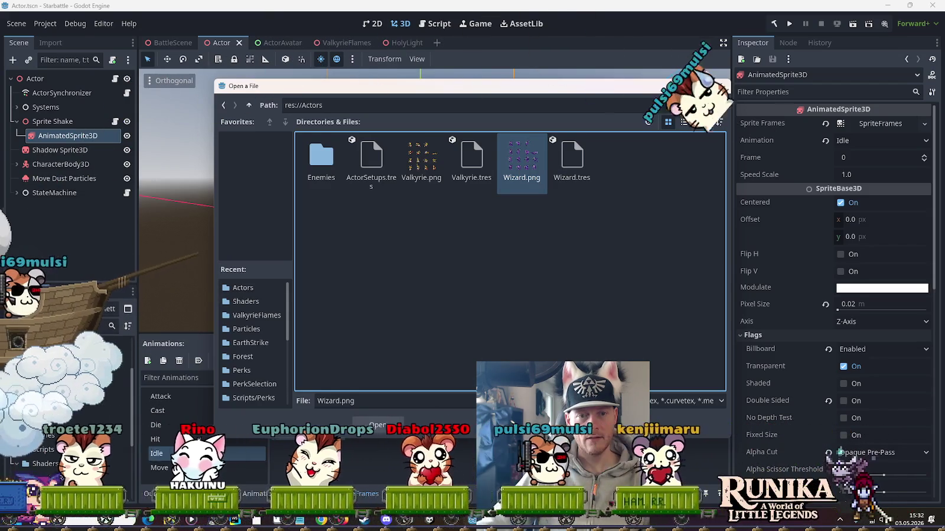
pyautogui.doubleClick(517, 165)
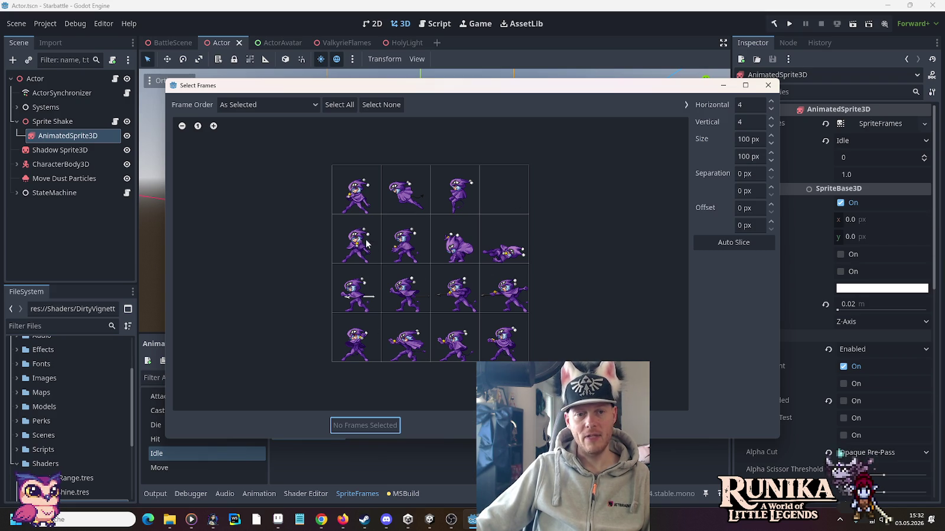
# Select the third row's four wizard frames, then cancel the picker without adding them
pyautogui.moveTo(349, 300); pyautogui.dragTo(503, 292)
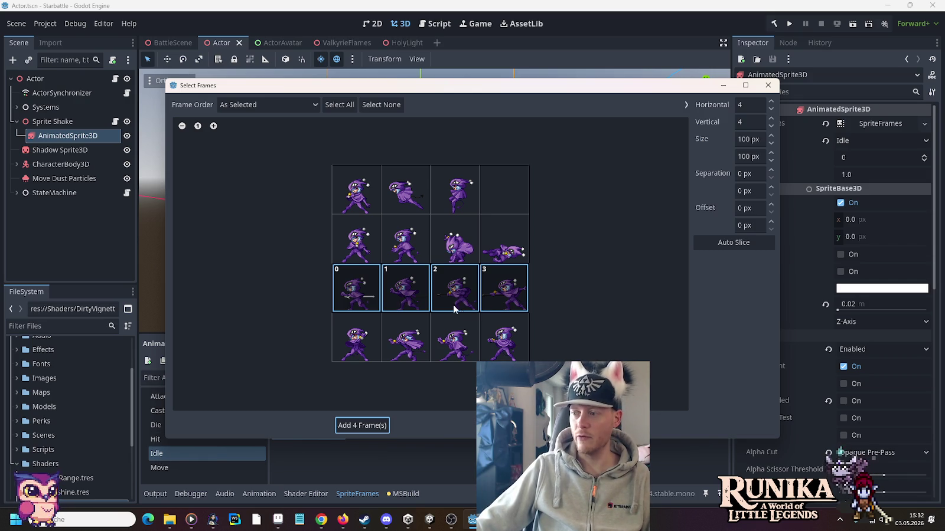
pyautogui.press('Escape')
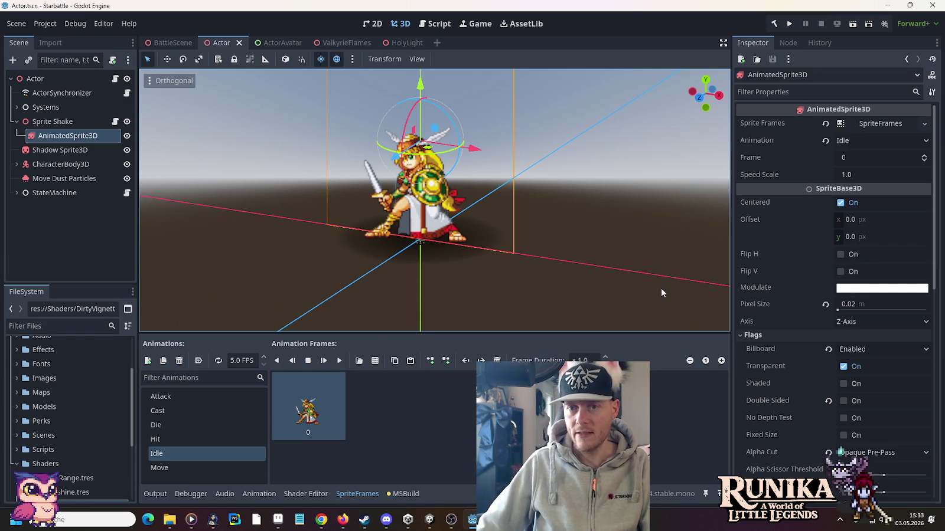
# Reopen the SpriteFrames editor from the Inspector and expand the Actors folder in FileSystem
pyautogui.click(876, 124)
pyautogui.click(876, 125)
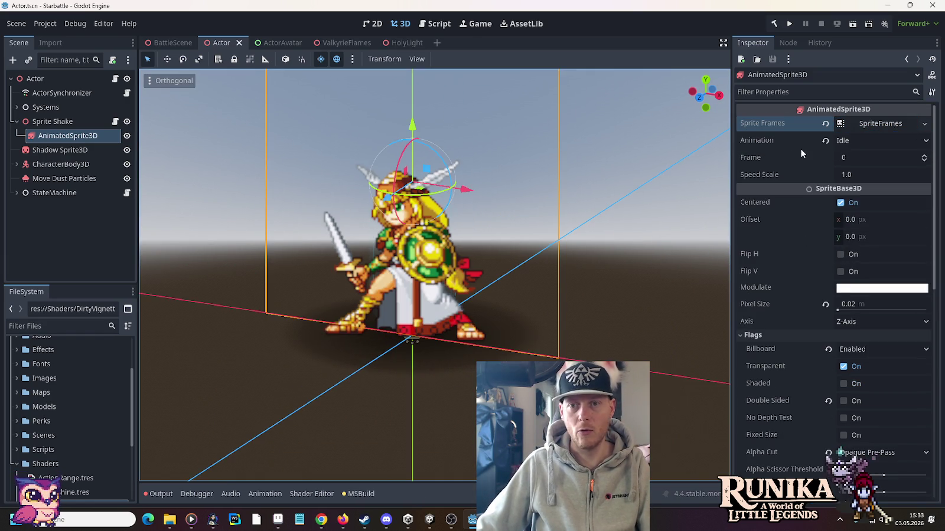
pyautogui.click(868, 124)
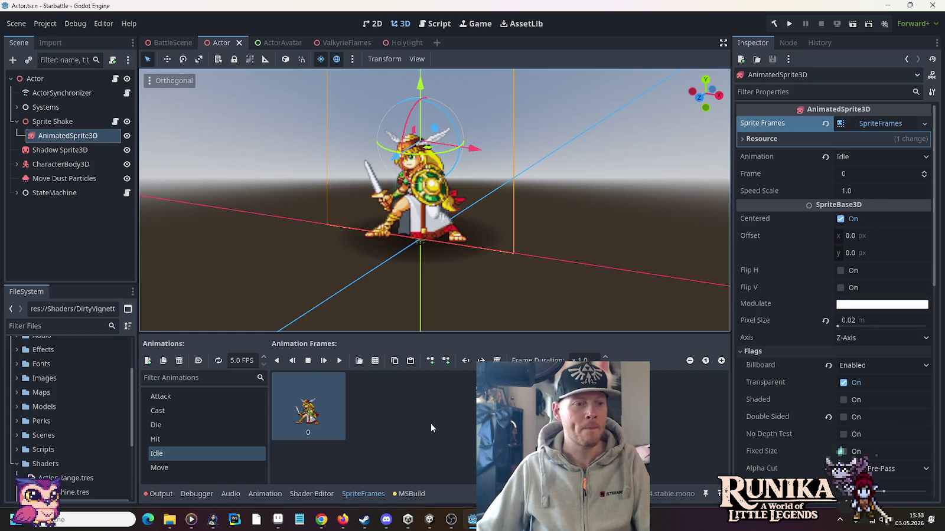
pyautogui.scroll(-3, 62, 420)
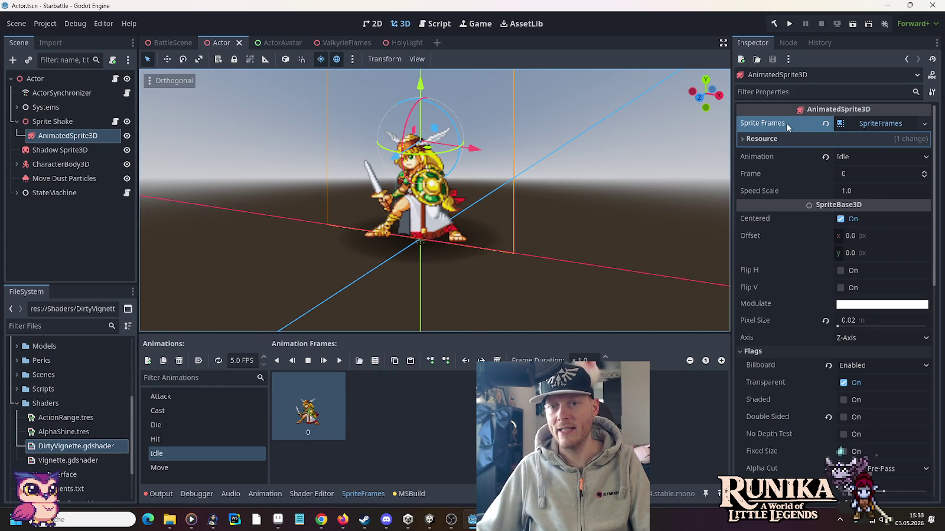
pyautogui.click(880, 125)
pyautogui.click(878, 125)
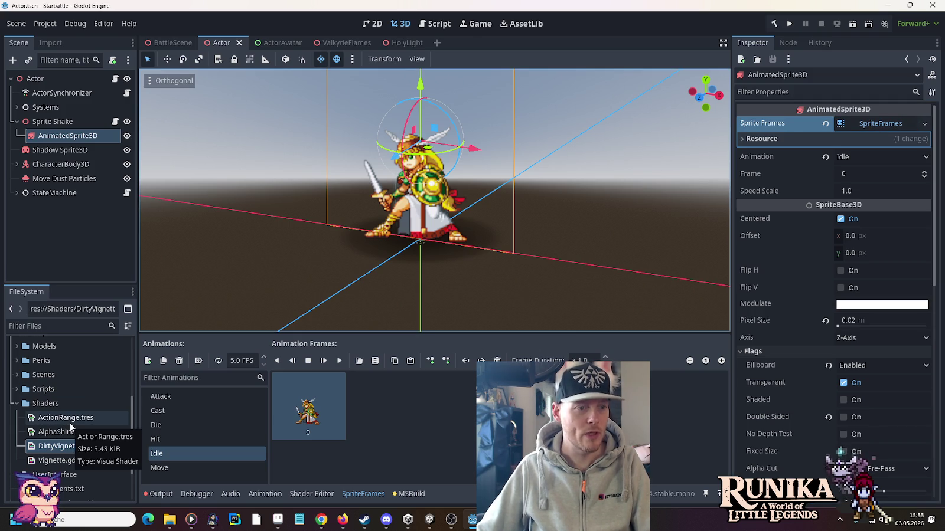
pyautogui.scroll(1, 69, 423)
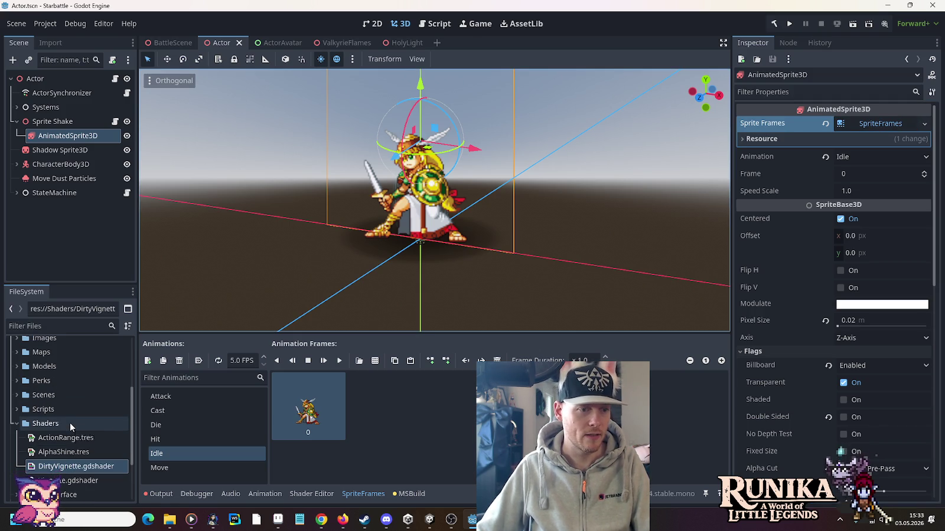
pyautogui.scroll(2, 69, 423)
pyautogui.scroll(2, 70, 423)
pyautogui.click(17, 362)
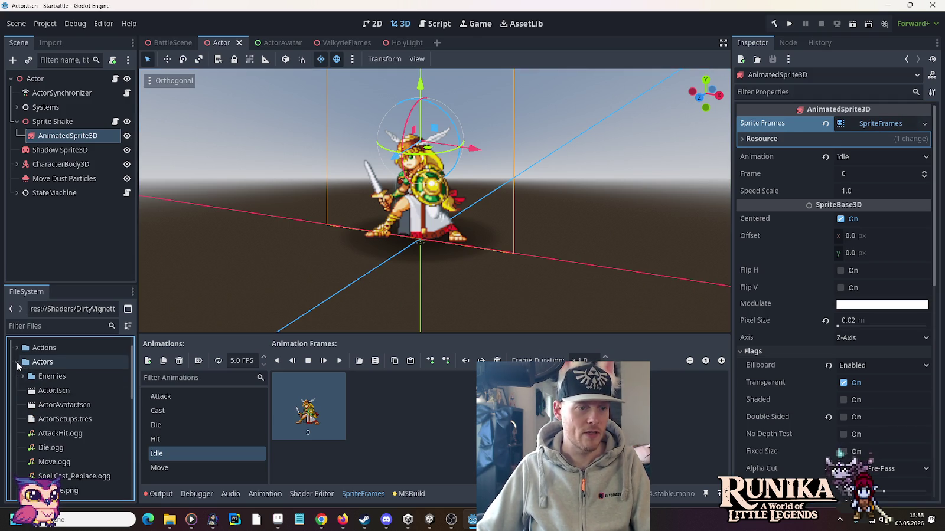
# Expand the Enemies folder and open the Allosaur.tres enemy setup
pyautogui.scroll(-1, 52, 414)
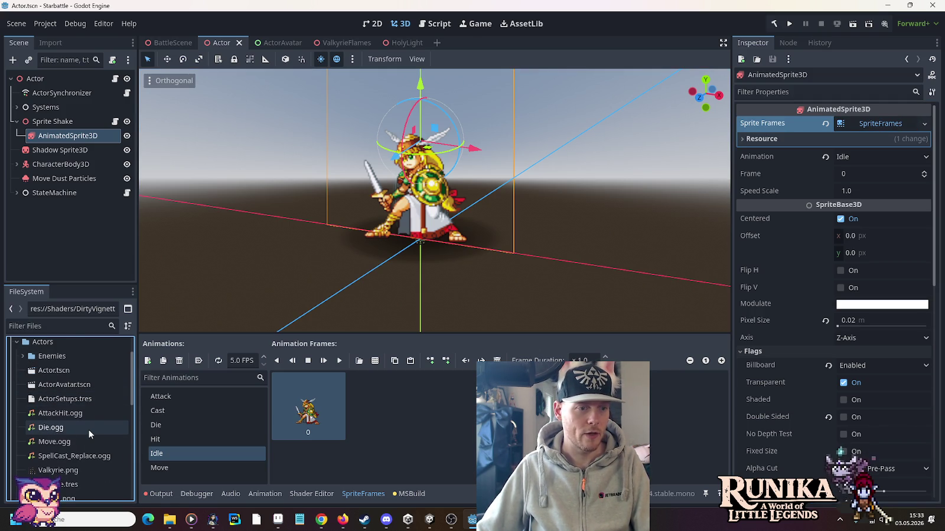
pyautogui.scroll(-2, 88, 434)
pyautogui.scroll(-2, 88, 435)
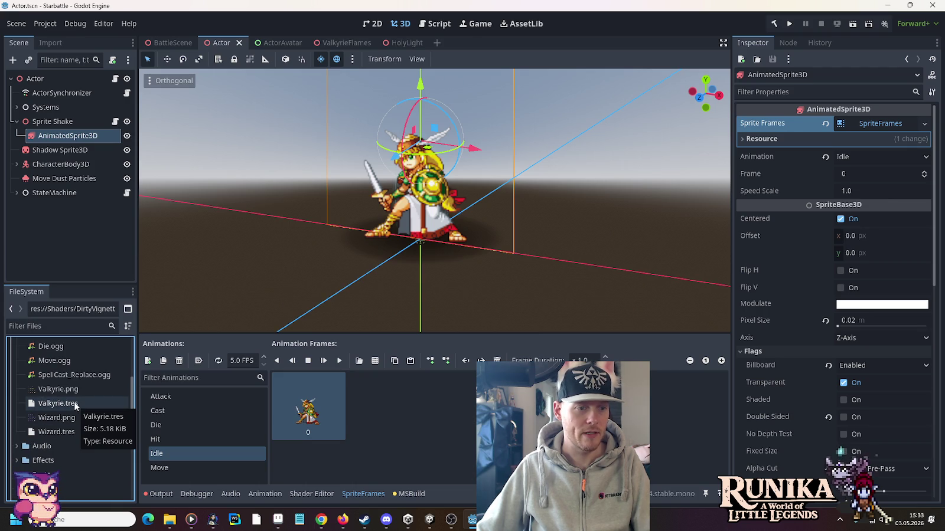
pyautogui.scroll(2, 74, 402)
pyautogui.scroll(2, 59, 389)
pyautogui.scroll(1, 36, 383)
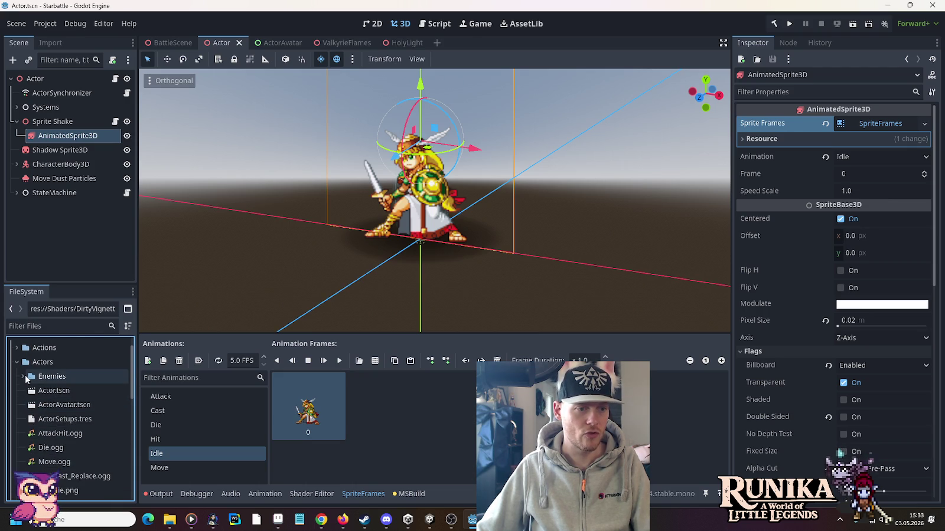
pyautogui.click(24, 376)
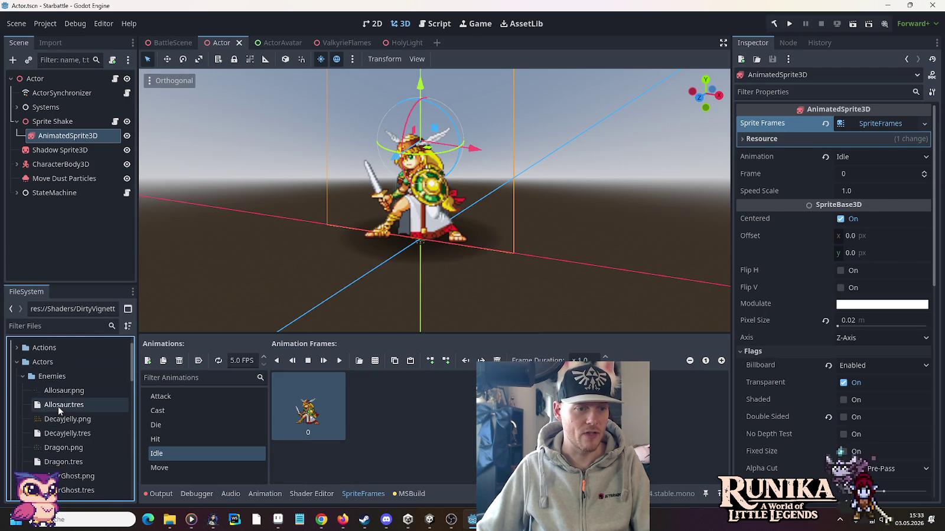
pyautogui.click(59, 406)
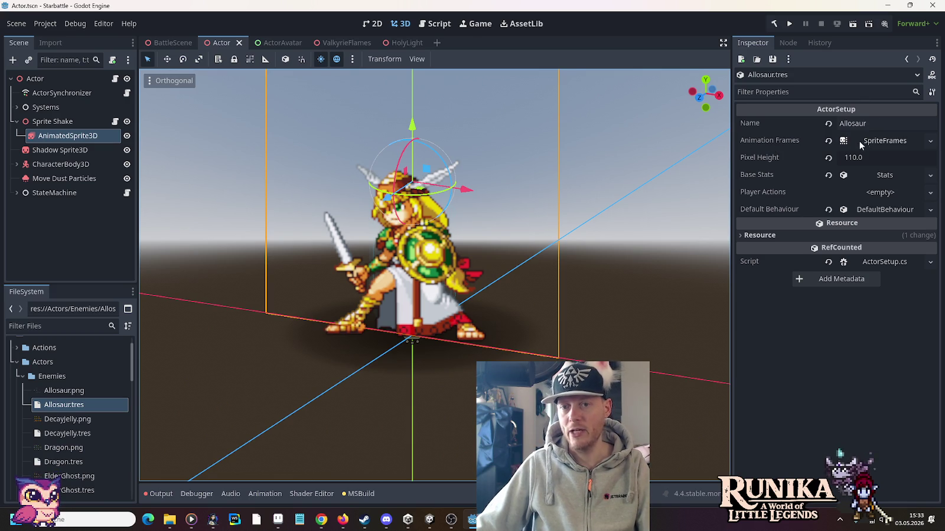
# Preview the Allosaur's Hit, Die, Attack and Idle animations and glance at its Base Stats
pyautogui.click(877, 141)
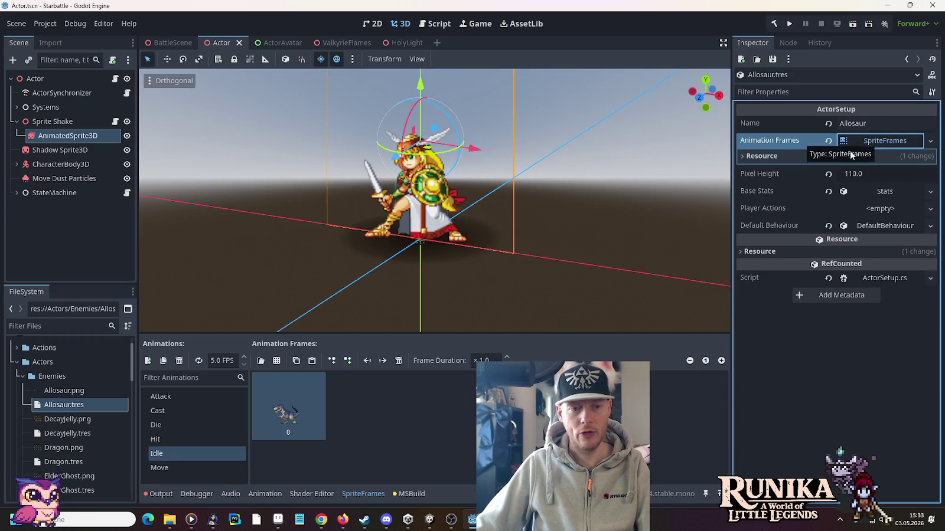
pyautogui.click(188, 440)
pyautogui.click(189, 425)
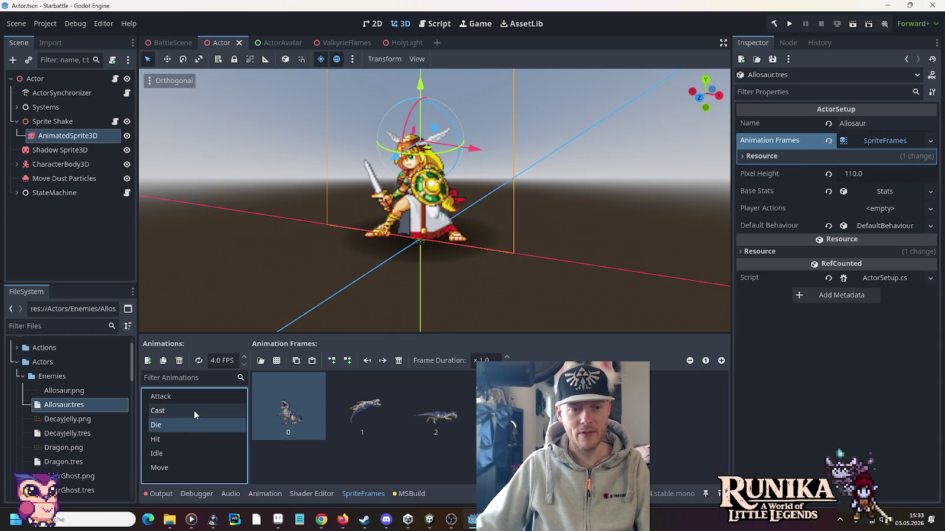
pyautogui.click(196, 397)
pyautogui.click(185, 453)
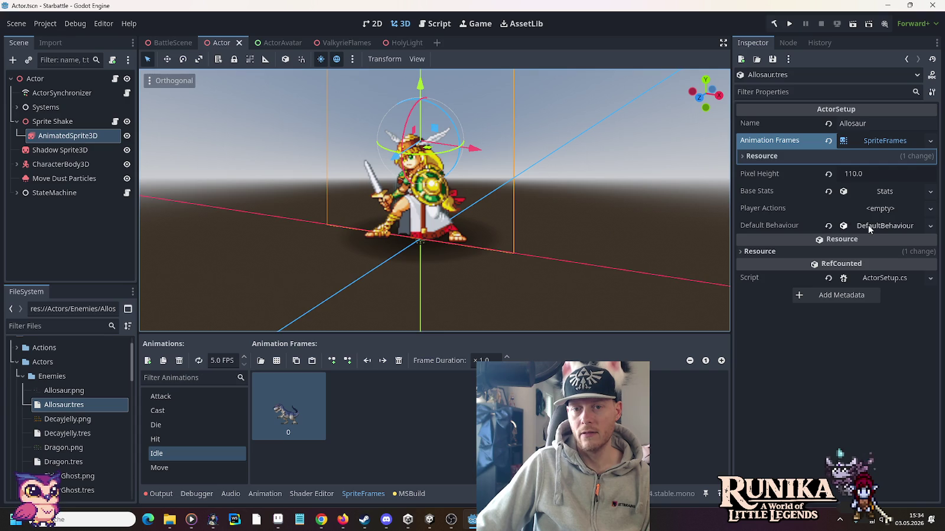
pyautogui.click(877, 192)
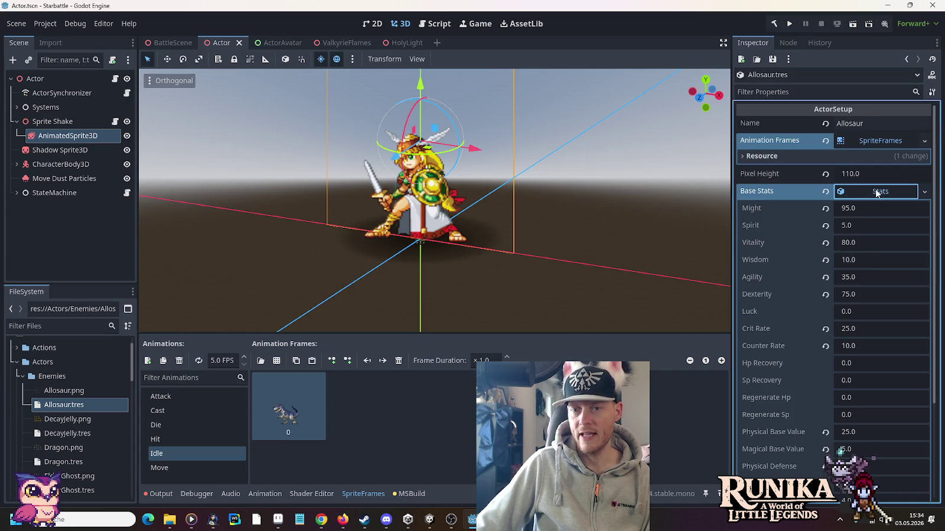
pyautogui.click(878, 195)
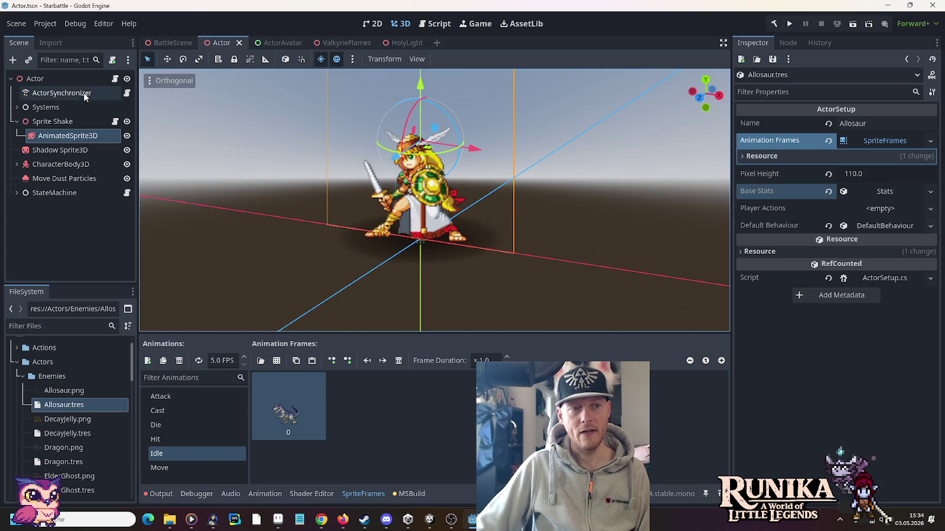
pyautogui.click(53, 121)
# Reselect AnimatedSprite3D to show the Valkyrie's single-frame Idle animation at 5.0 FPS
pyautogui.click(66, 135)
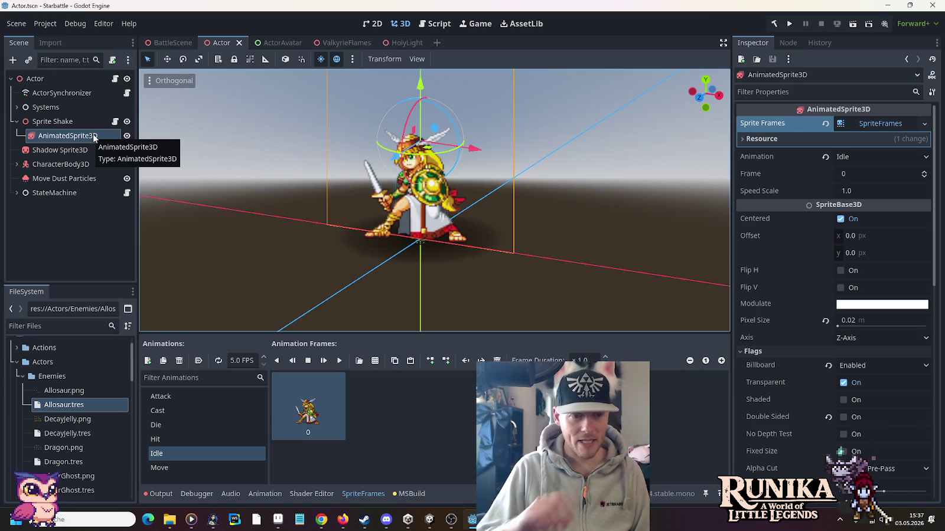
pyautogui.moveTo(168, 520)
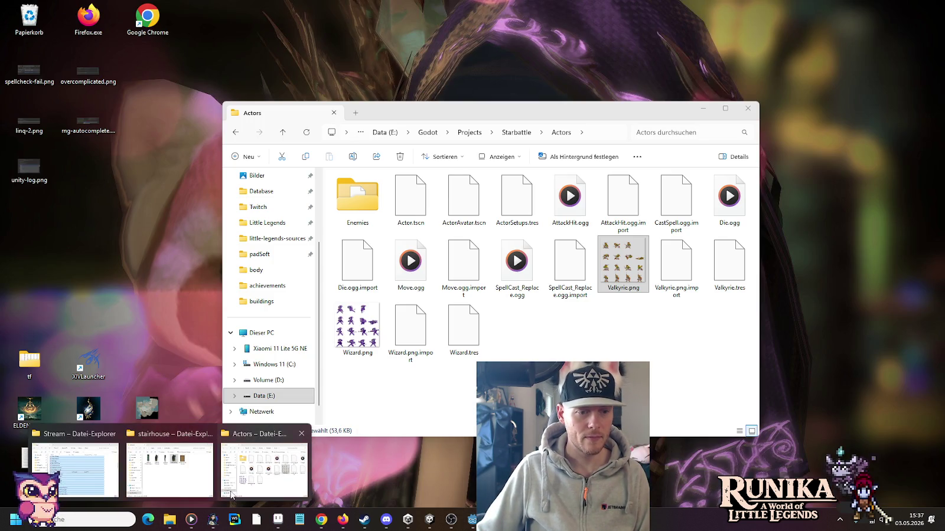
pyautogui.click(233, 494)
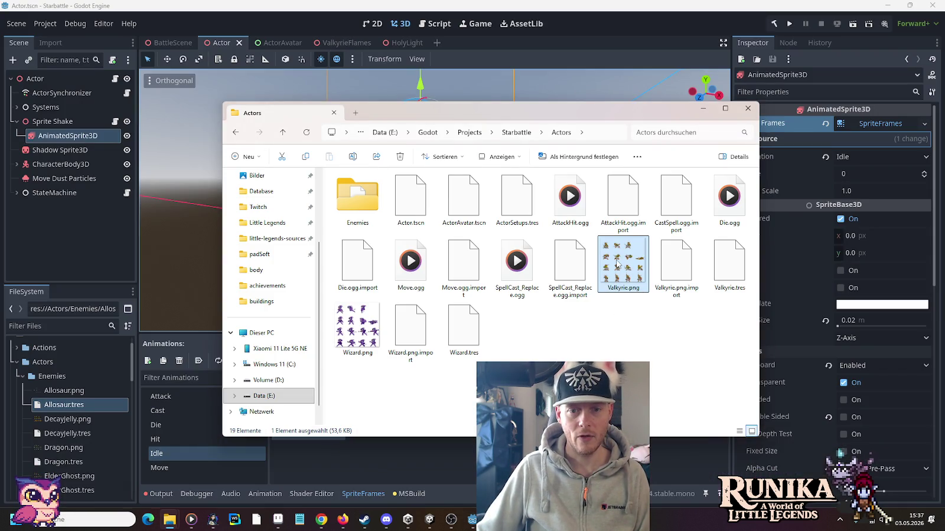
pyautogui.doubleClick(617, 263)
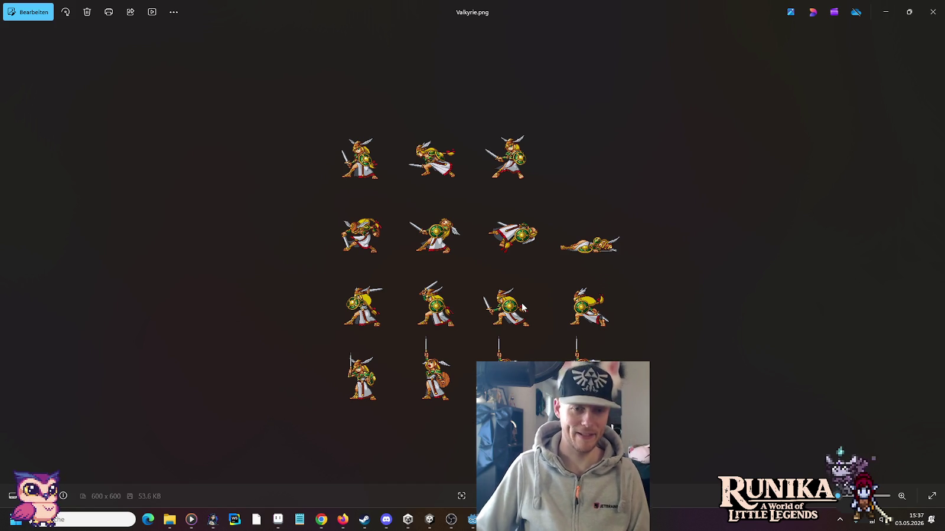
pyautogui.click(933, 12)
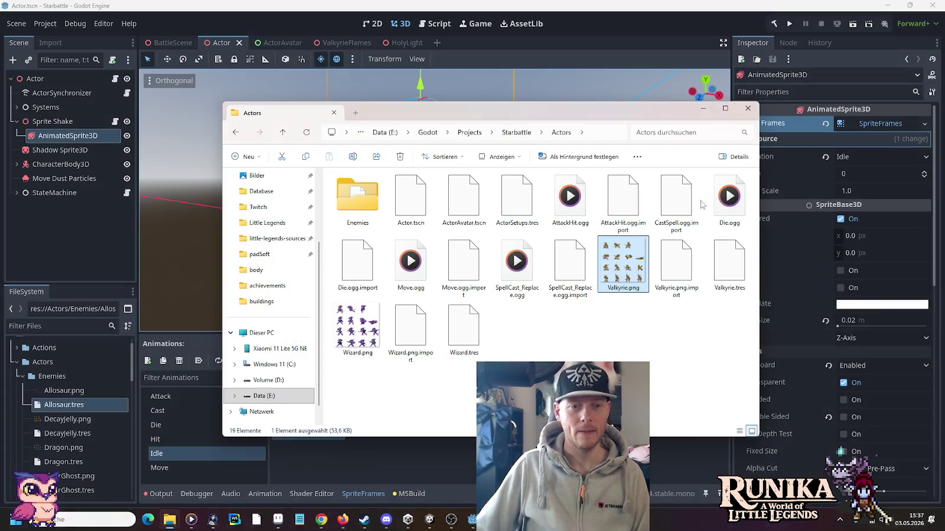
pyautogui.click(747, 108)
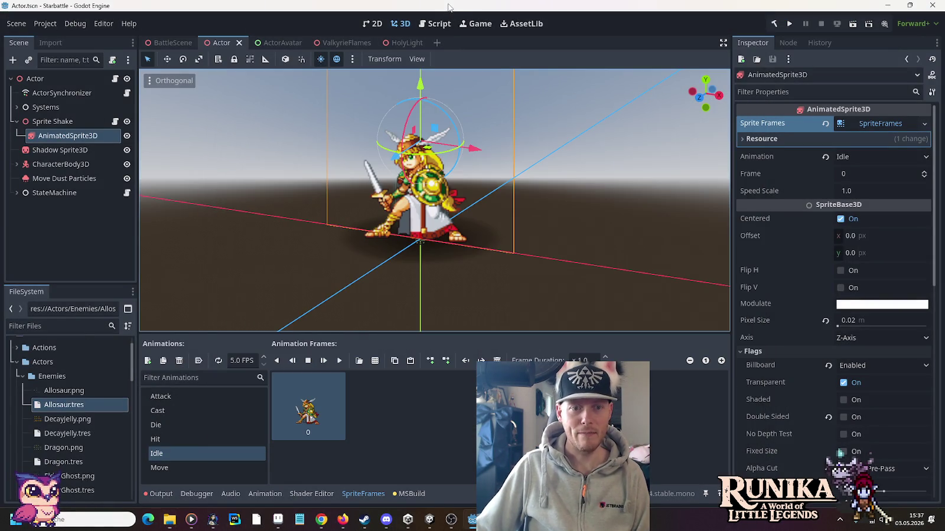
# Pick Wizard.png from res://Actors as the sprite sheet for Idle frames
pyautogui.click(376, 362)
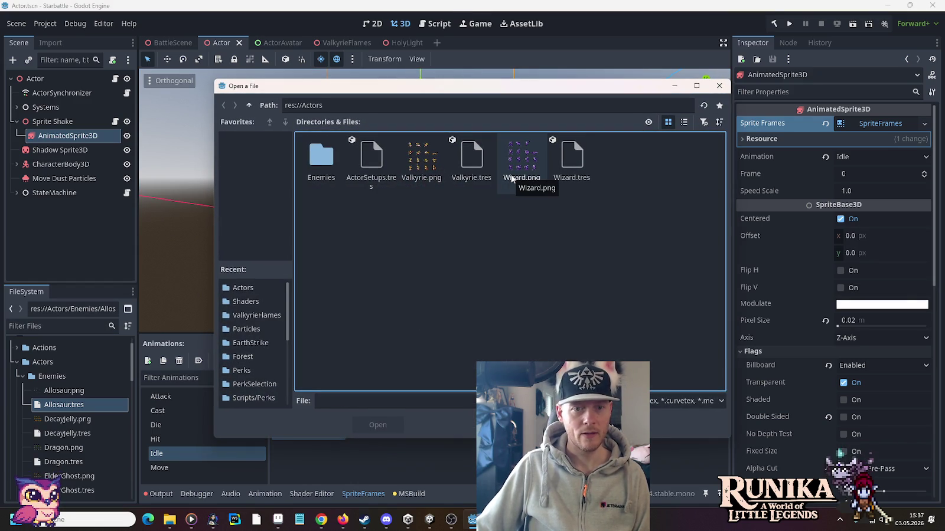
pyautogui.doubleClick(512, 179)
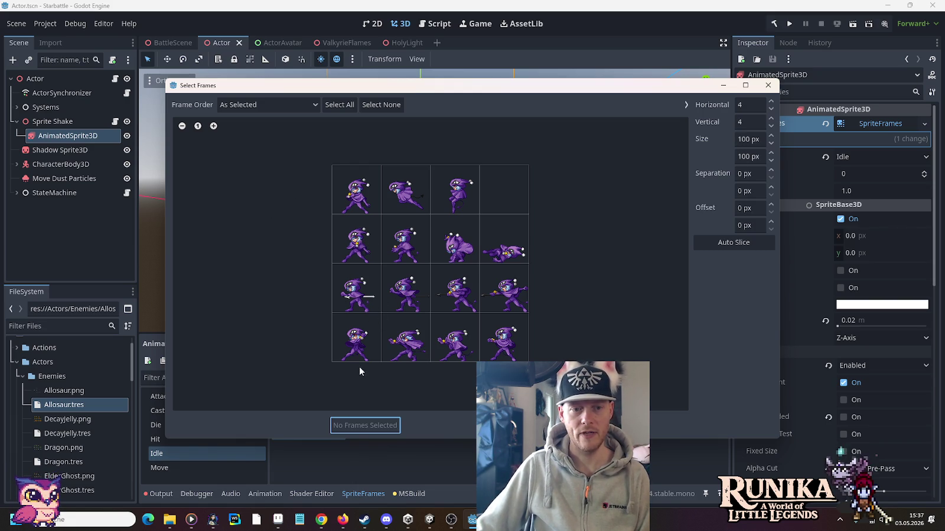
# Select the four bottom-row Wizard frames, close Select Frames, and bring the stairhouse folder forward
pyautogui.moveTo(356, 347); pyautogui.dragTo(498, 348)
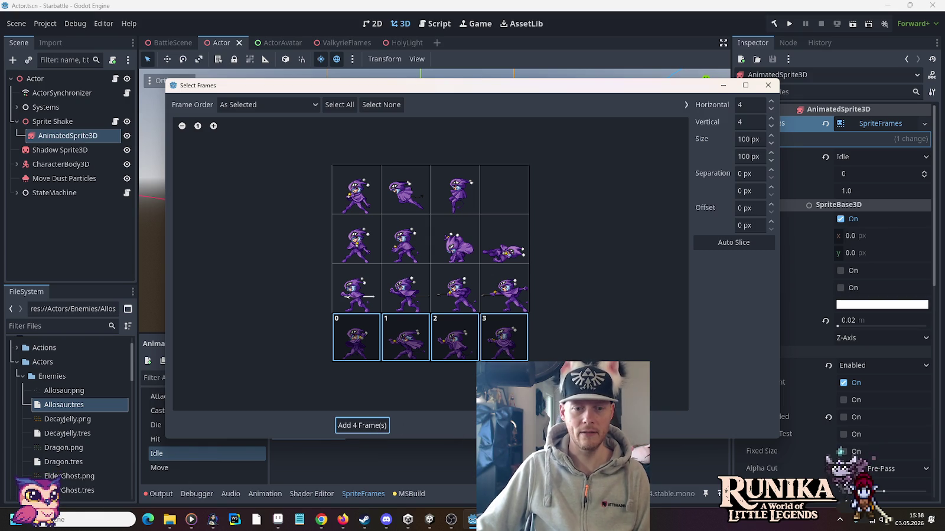
pyautogui.click(362, 425)
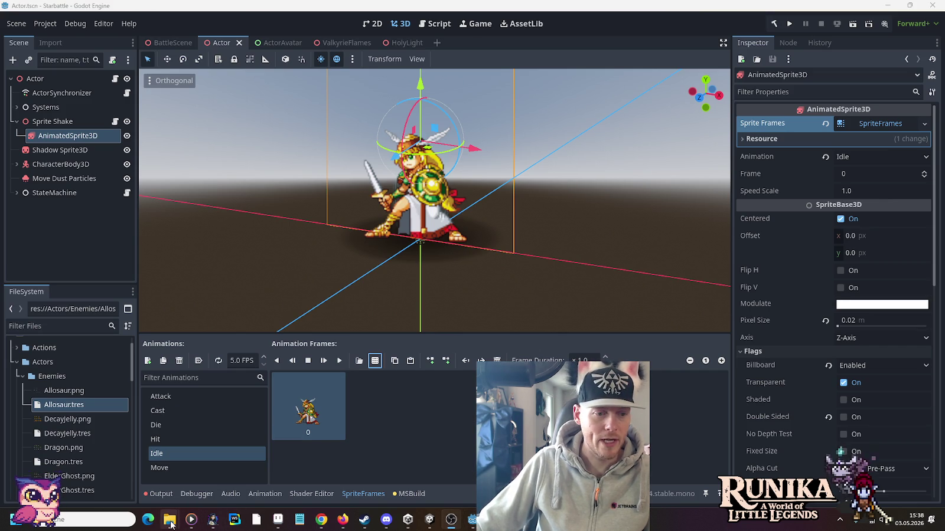
pyautogui.moveTo(170, 519)
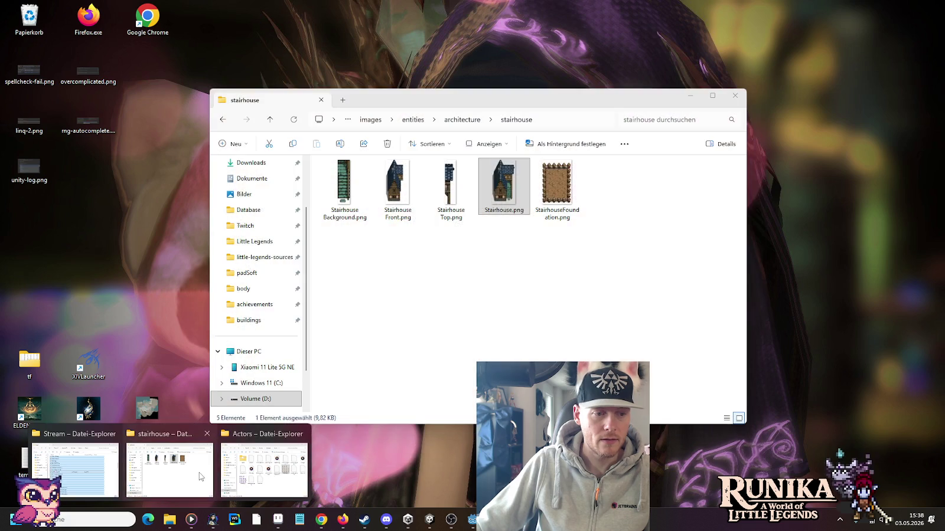
pyautogui.click(170, 471)
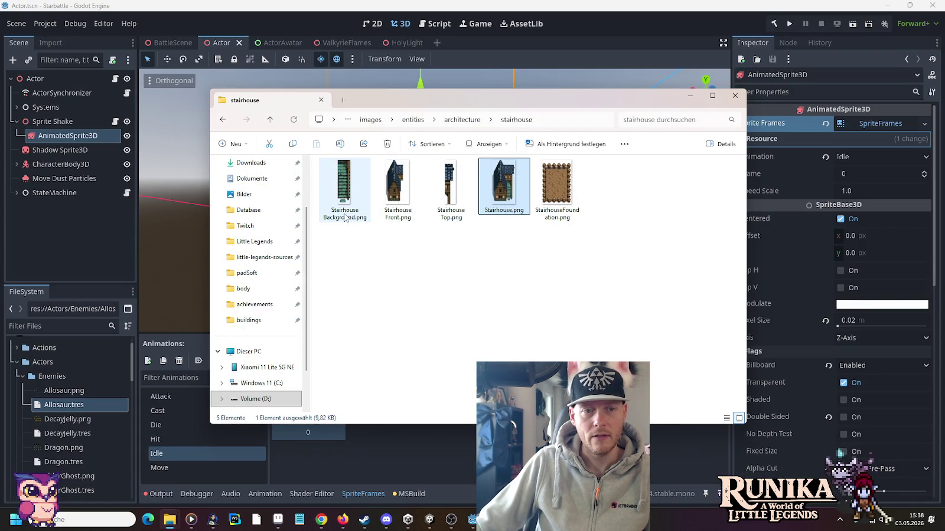
# Check the Stairhouse Front, Top and Background images, then relaunch the game from Godot
pyautogui.click(399, 221)
pyautogui.click(452, 220)
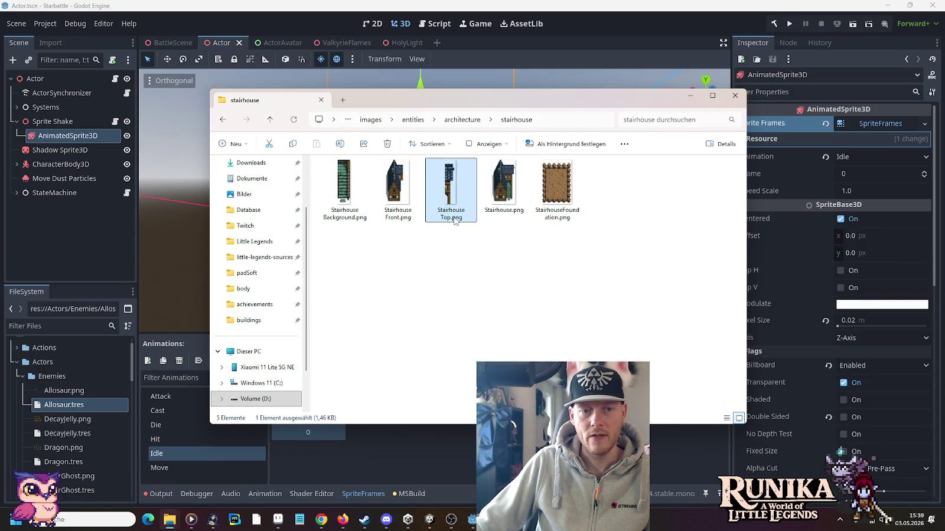
pyautogui.click(338, 218)
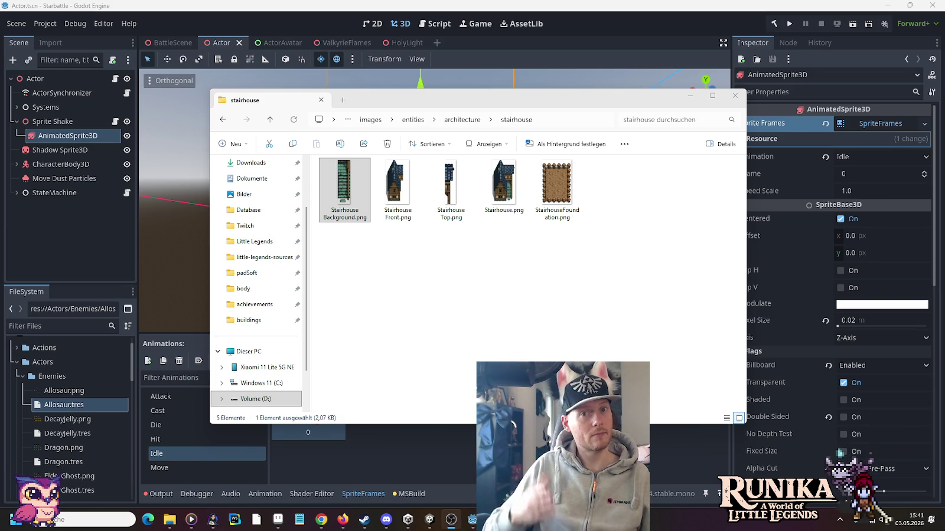
pyautogui.click(635, 5)
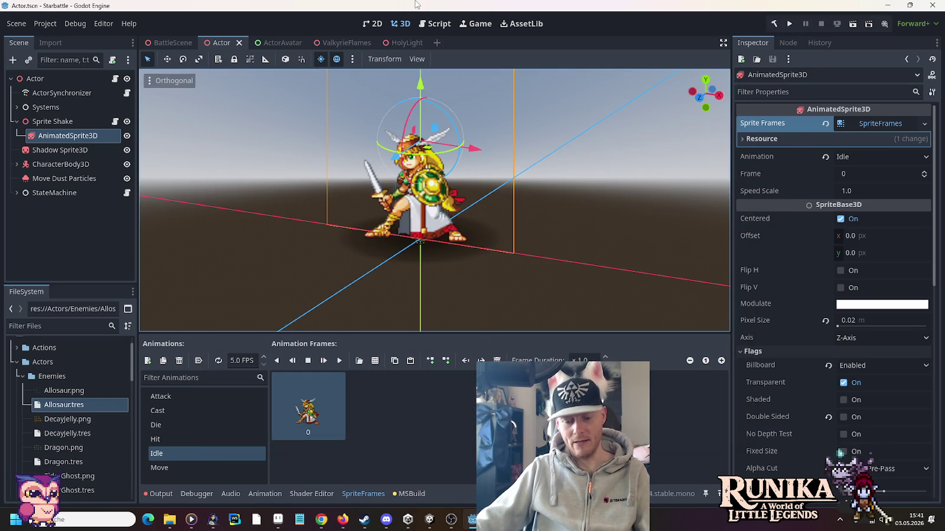
pyautogui.press('F5')
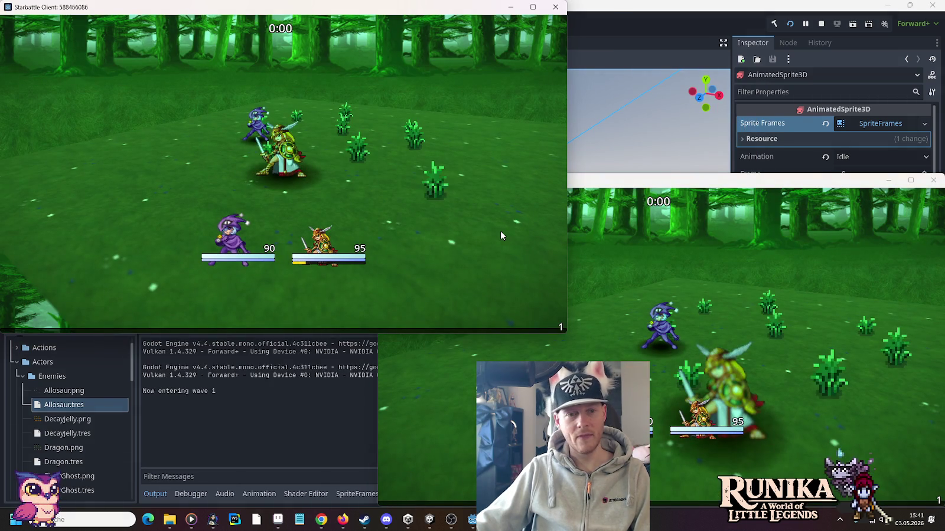
# Test Starbattle across the client and debug windows, targeting a slime, then stop the run
pyautogui.click(757, 347)
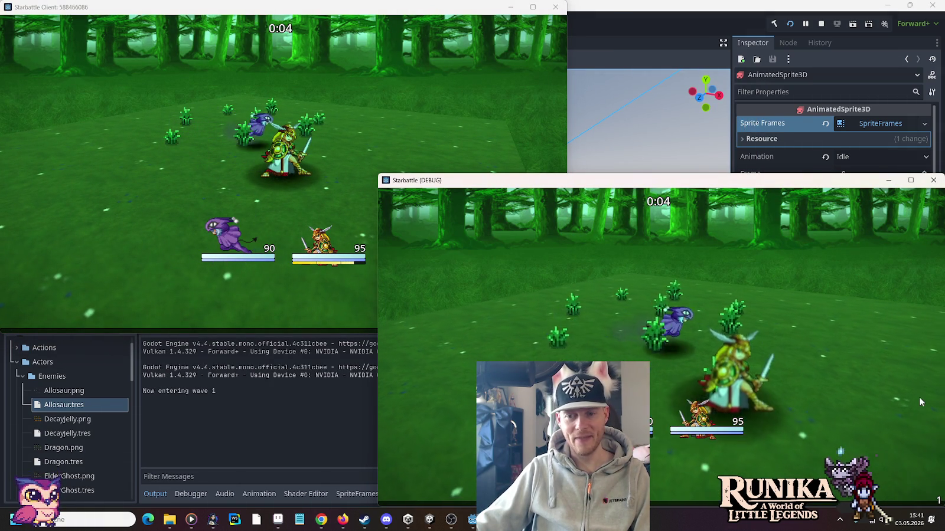
pyautogui.click(451, 170)
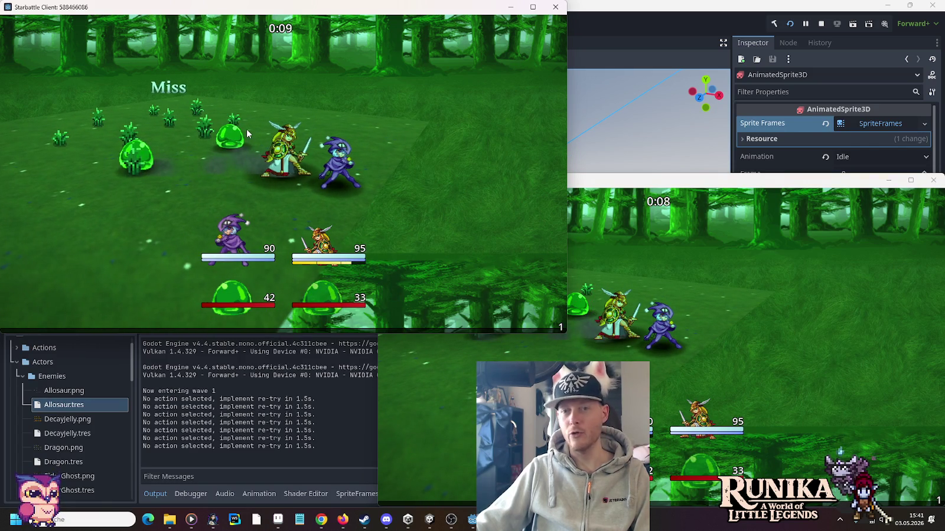
pyautogui.click(585, 332)
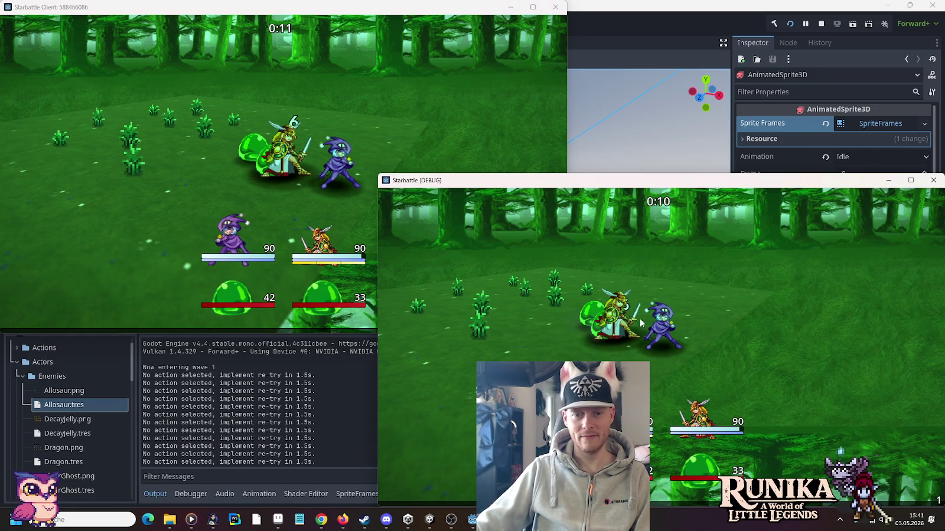
pyautogui.click(291, 304)
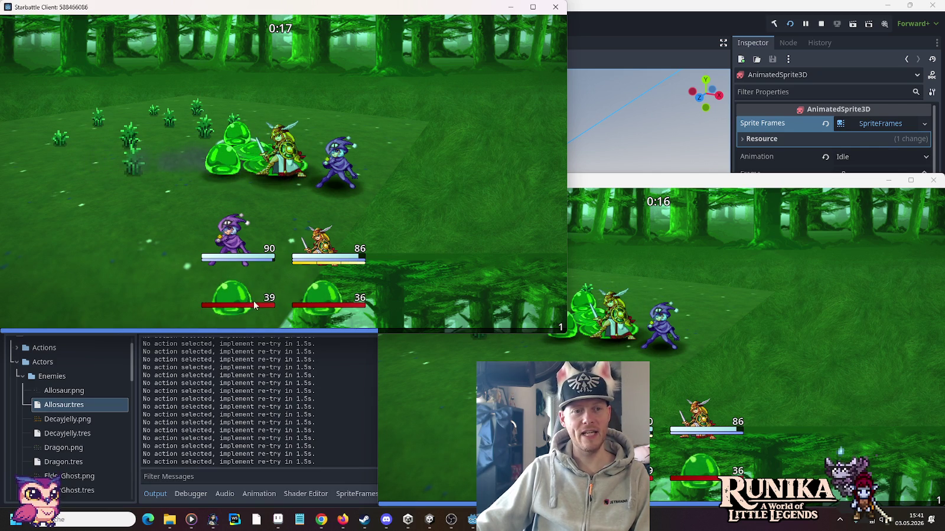
pyautogui.click(310, 305)
pyautogui.hotkey('alt', 'Tab')
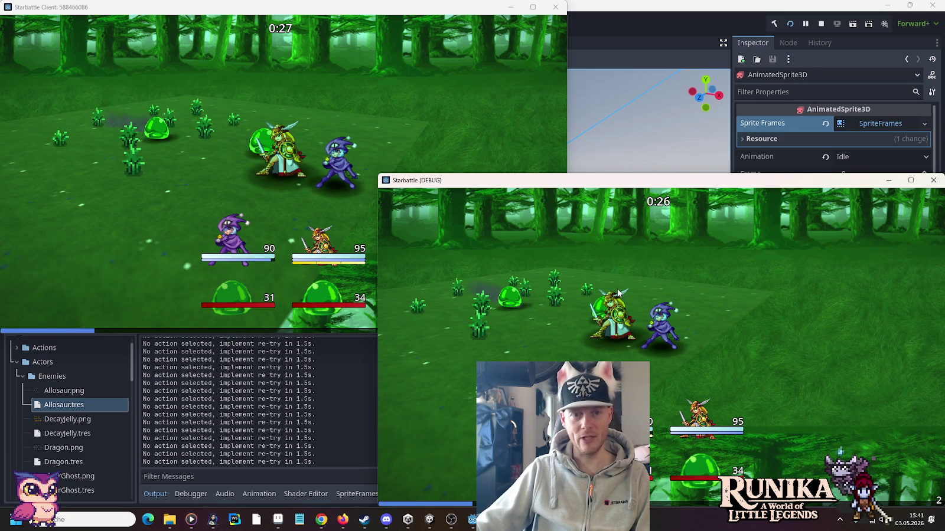
pyautogui.press('F8')
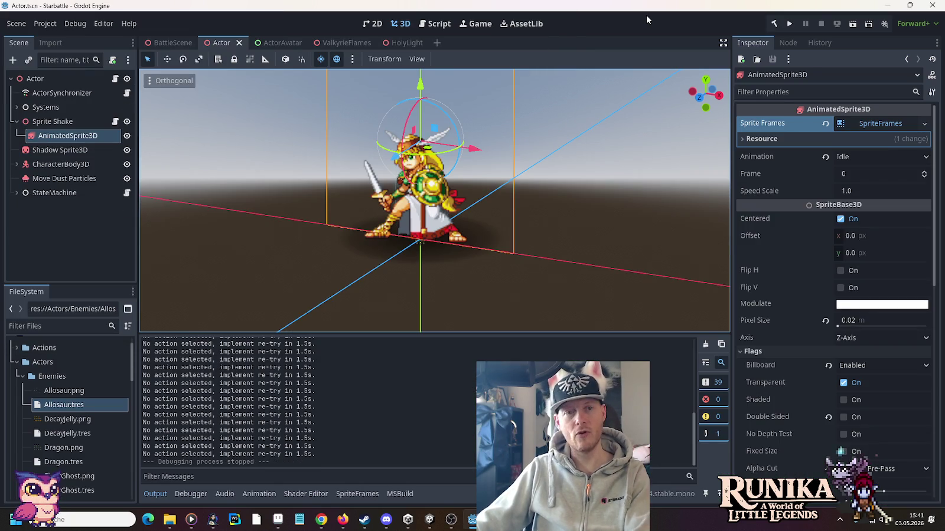
# Switch from Godot to Aseprite and look over the wooden-houses sprite sheet
pyautogui.click(932, 6)
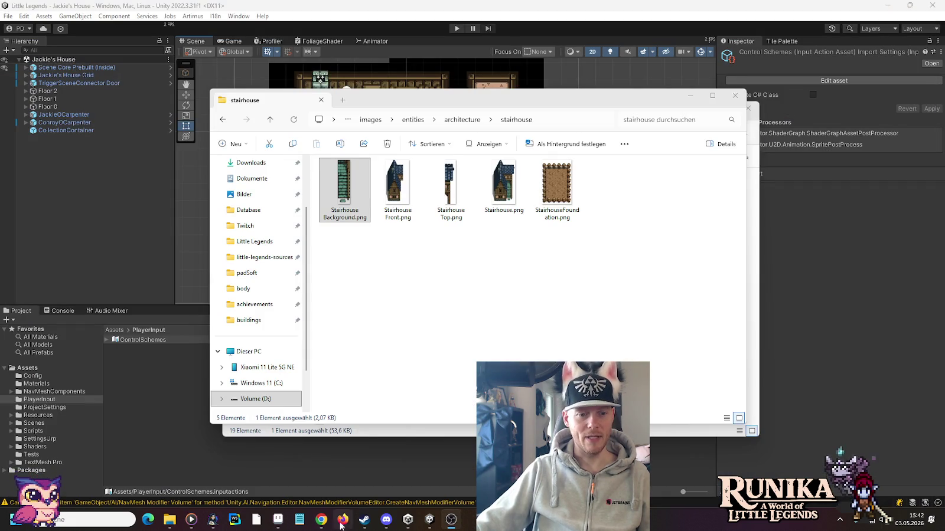
pyautogui.click(277, 520)
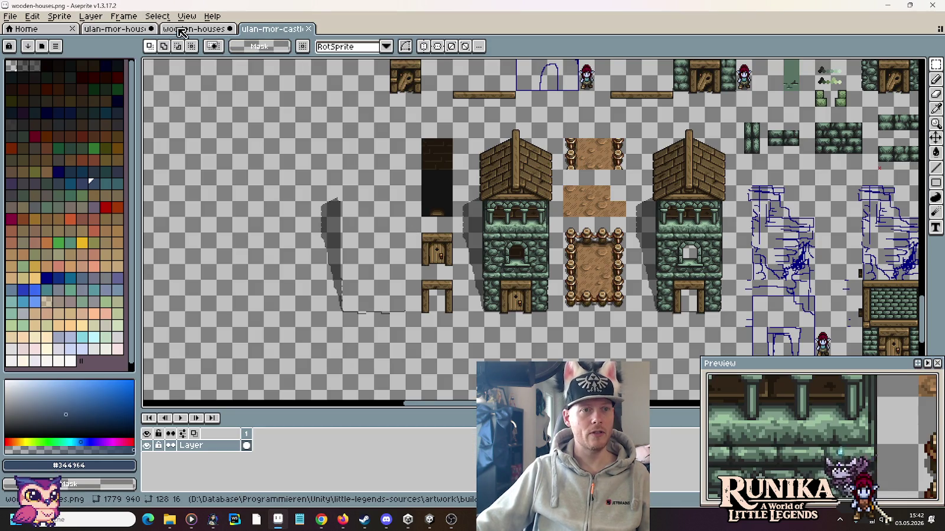
pyautogui.click(180, 29)
pyautogui.scroll(-1, 395, 239)
pyautogui.scroll(-1, 394, 239)
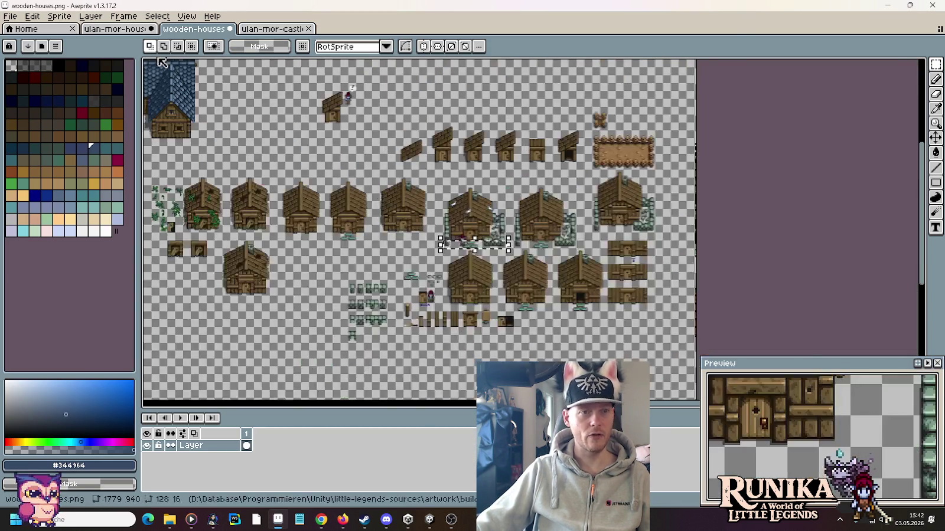
# Open the ulan-mor-houses sheet and zoom in on the blue-roofed house
pyautogui.click(121, 29)
pyautogui.scroll(3, 560, 309)
pyautogui.scroll(3, 561, 309)
pyautogui.scroll(1, 561, 309)
pyautogui.scroll(-3, 560, 310)
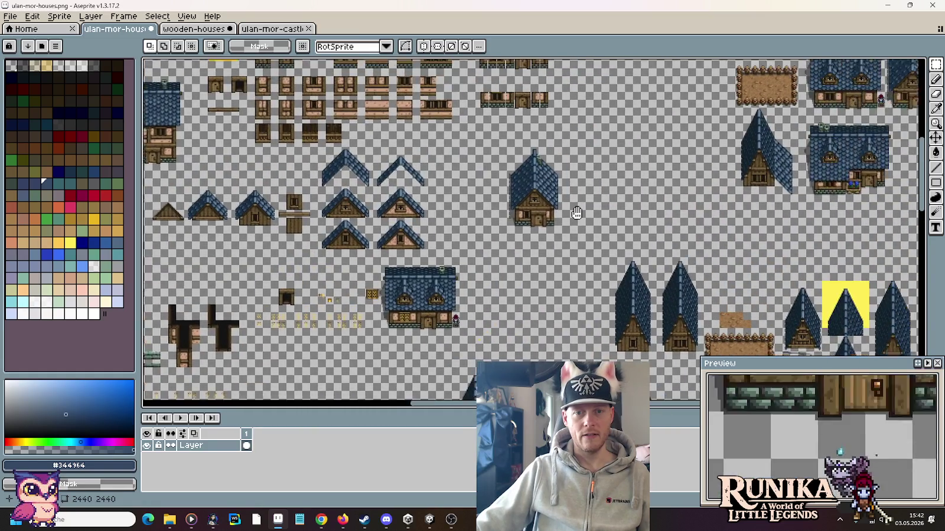
pyautogui.scroll(4, 530, 190)
# Look at a farmhouse pixel-art reference image, then return to the house sheet
pyautogui.click(322, 519)
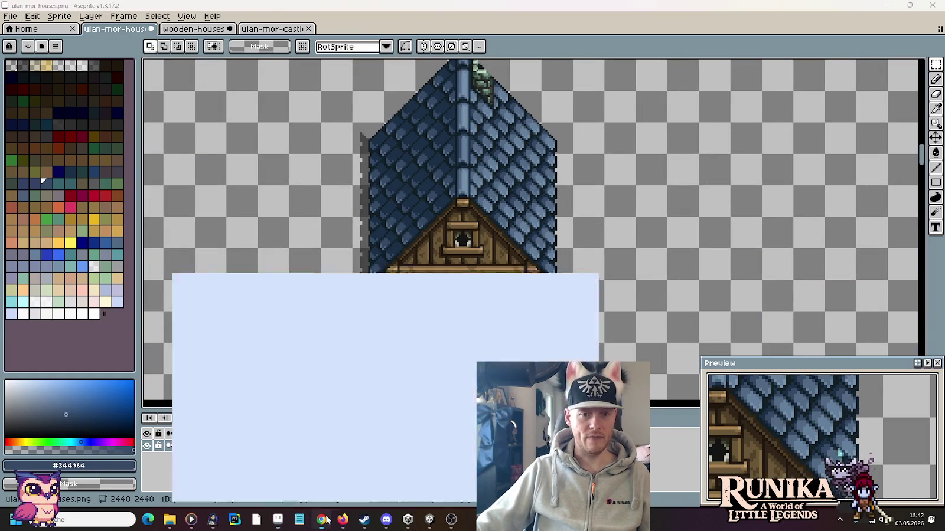
pyautogui.click(784, 5)
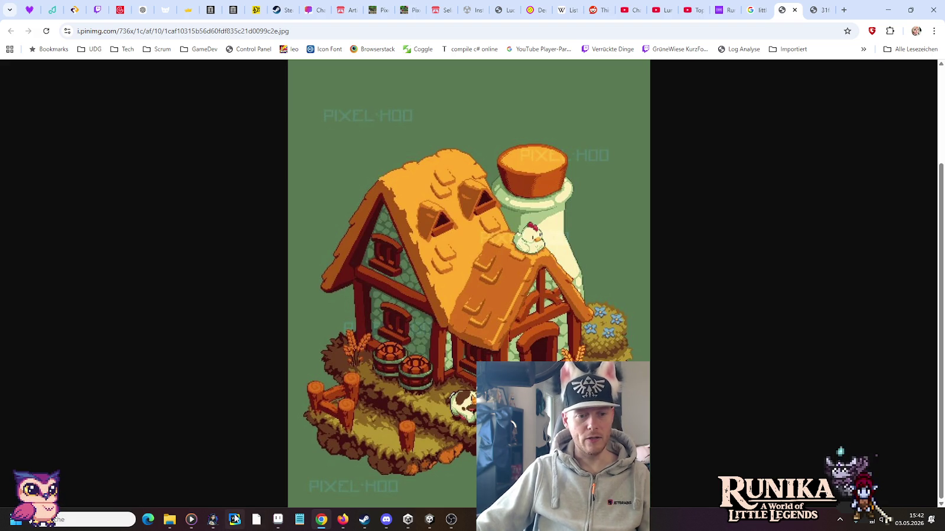
pyautogui.click(282, 524)
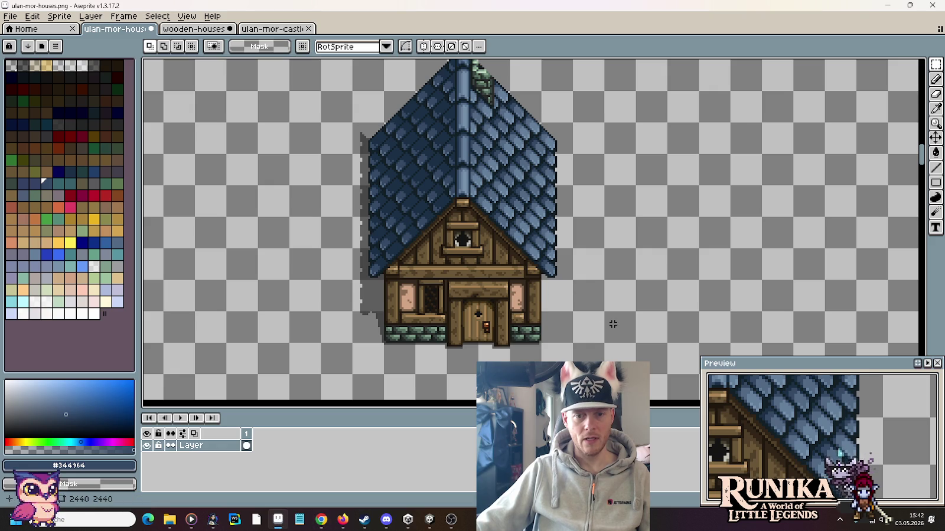
pyautogui.moveTo(544, 310); pyautogui.dragTo(594, 250)
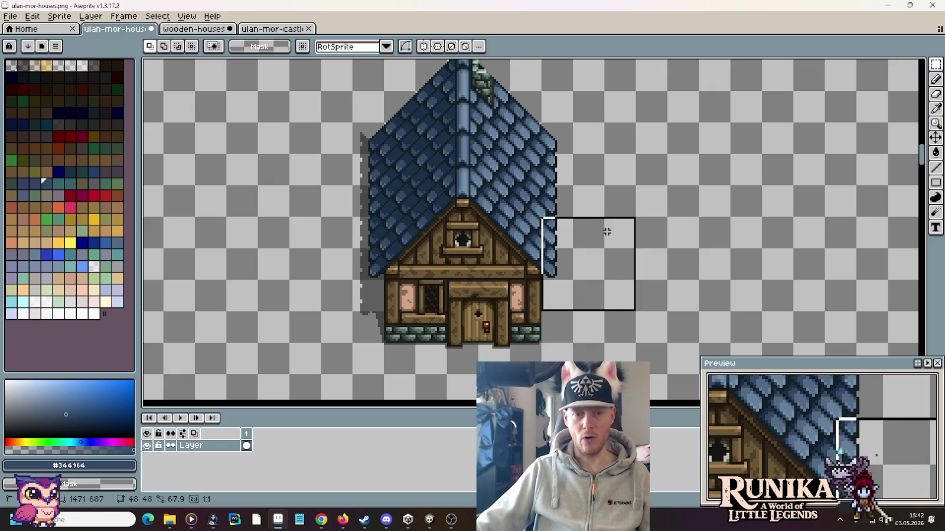
pyautogui.moveTo(607, 231); pyautogui.dragTo(608, 233)
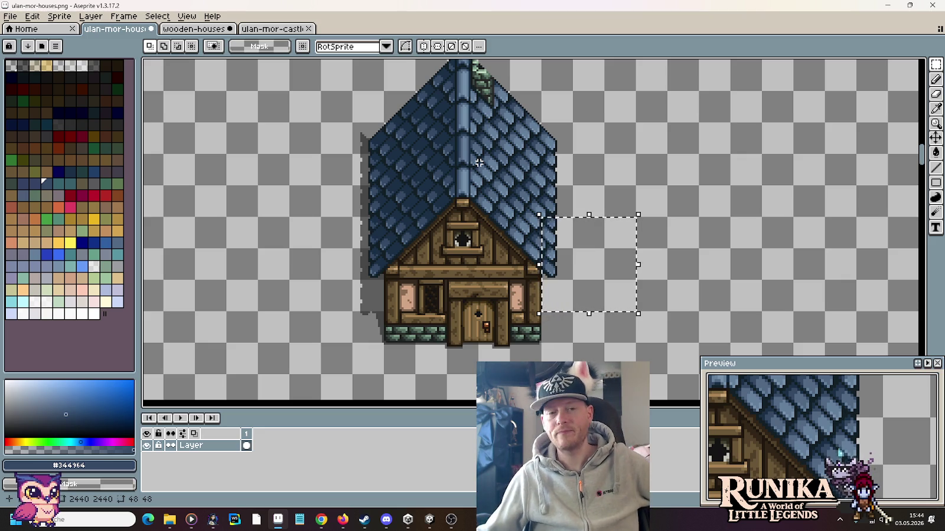
pyautogui.click(567, 308)
pyautogui.scroll(-2, 568, 308)
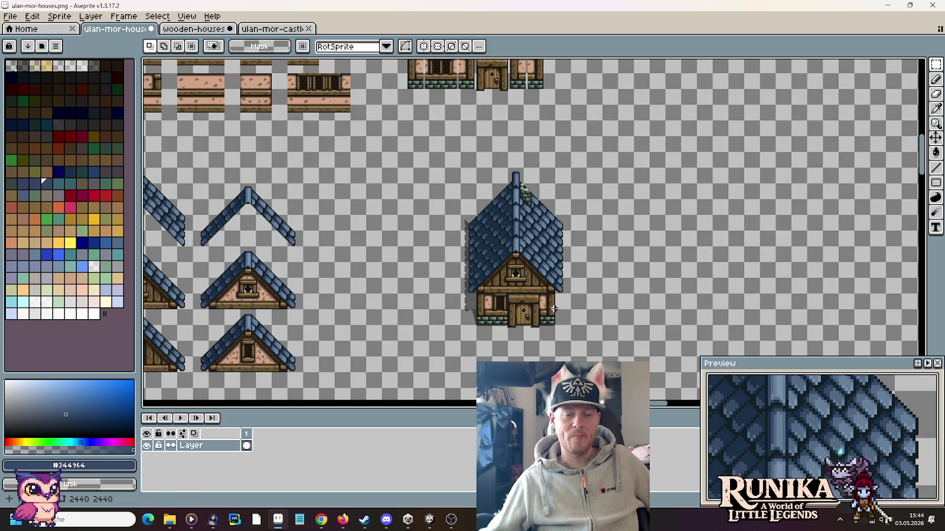
pyautogui.click(430, 519)
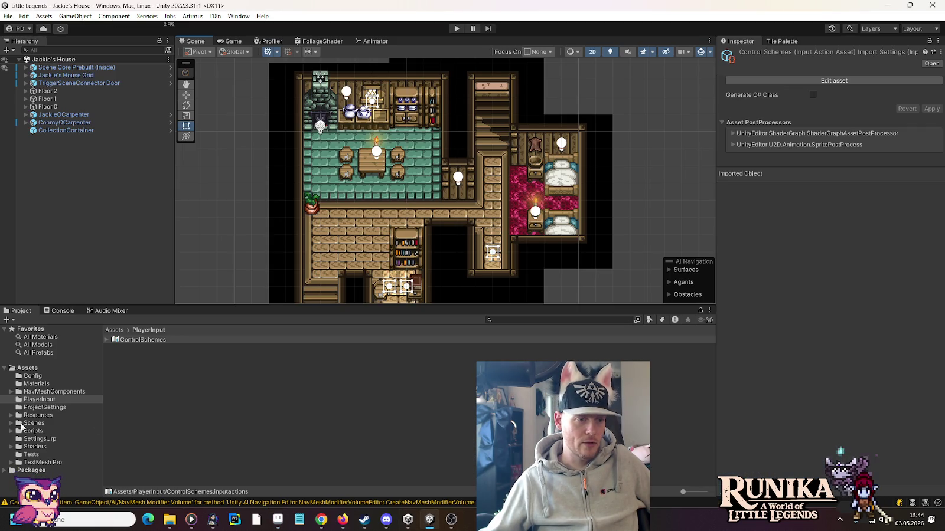
# Tidy the Project tree by collapsing the Game, Services and Scripts folders
pyautogui.click(11, 432)
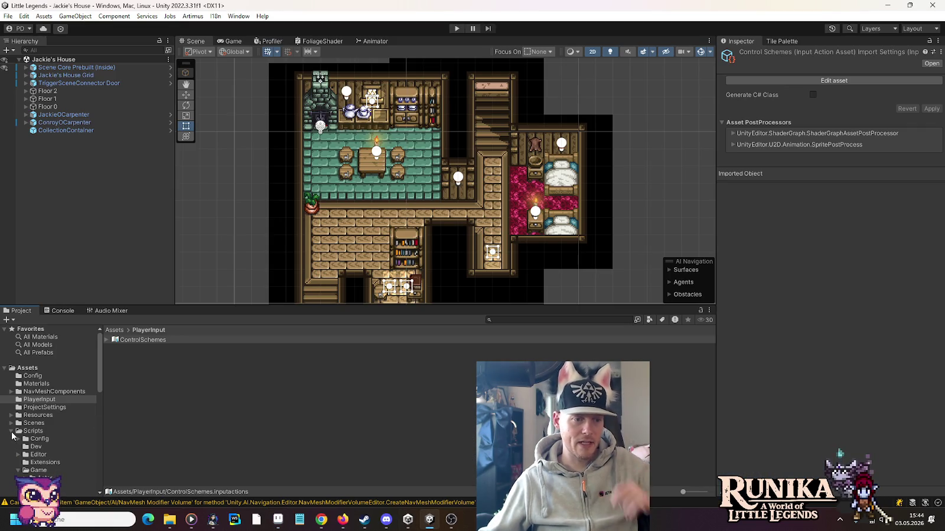
pyautogui.scroll(-2, 12, 435)
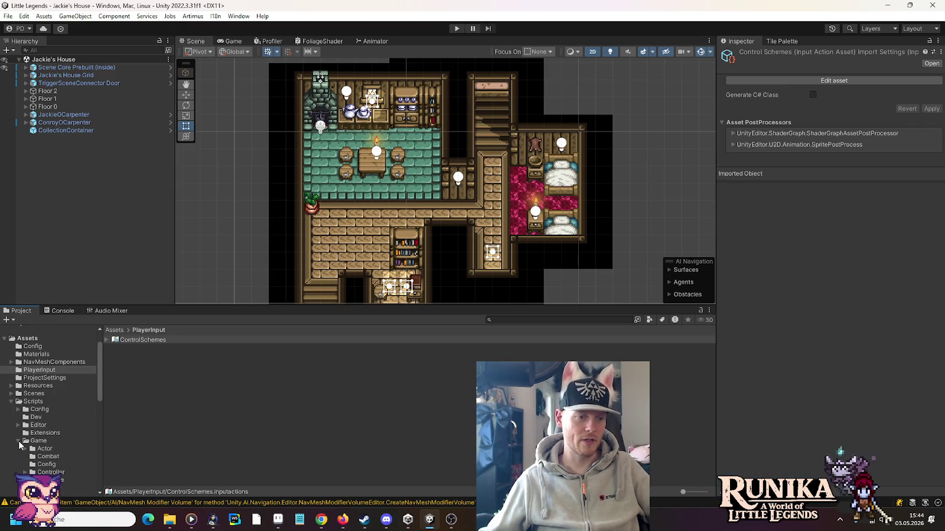
pyautogui.click(19, 442)
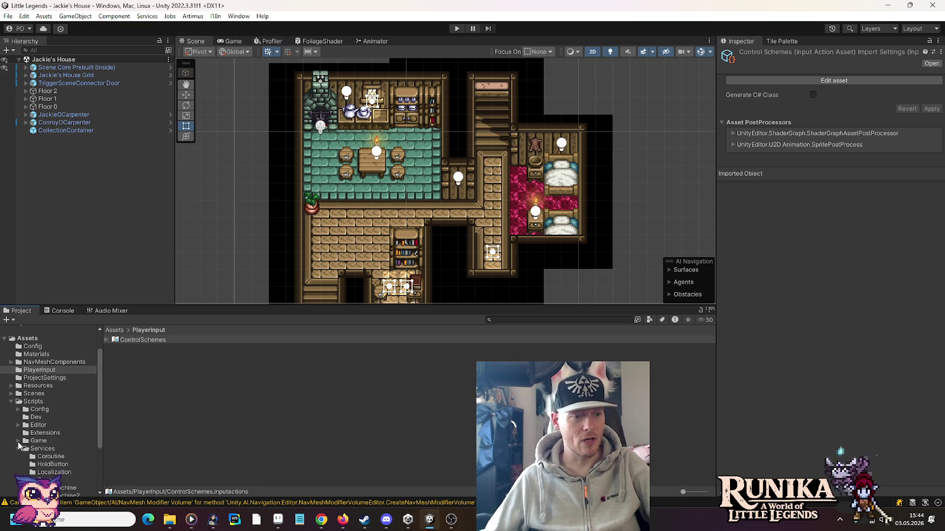
pyautogui.scroll(-2, 19, 440)
pyautogui.click(18, 420)
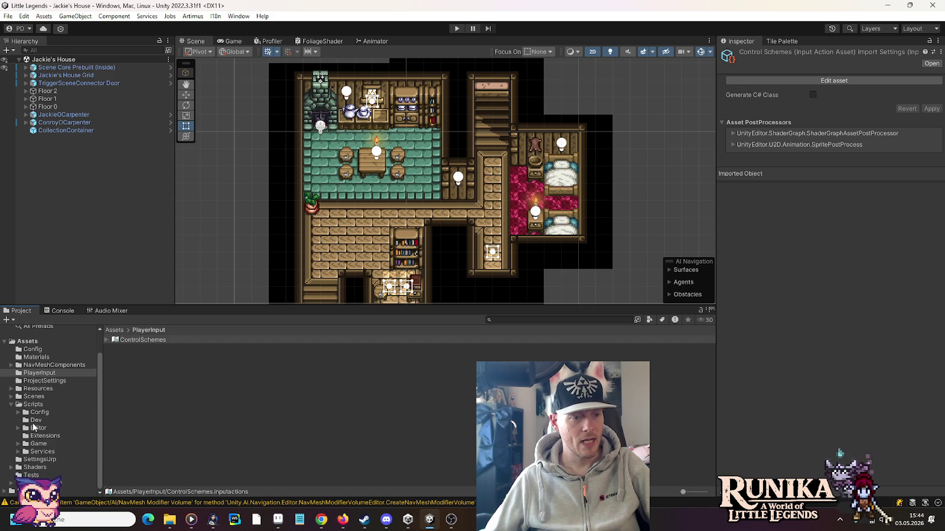
pyautogui.click(11, 405)
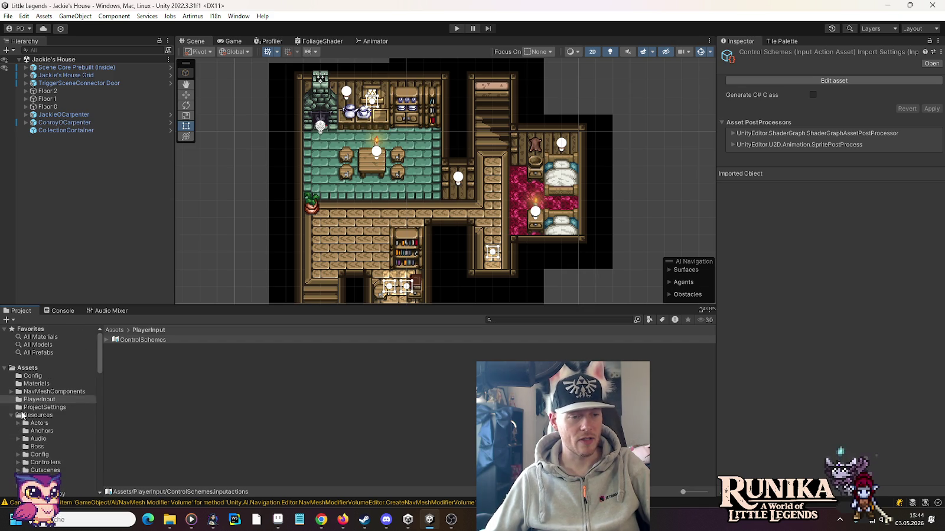
# Expand Resources, collapse UserInterface, and open the Tilesets folder
pyautogui.click(11, 415)
pyautogui.scroll(-3, 22, 416)
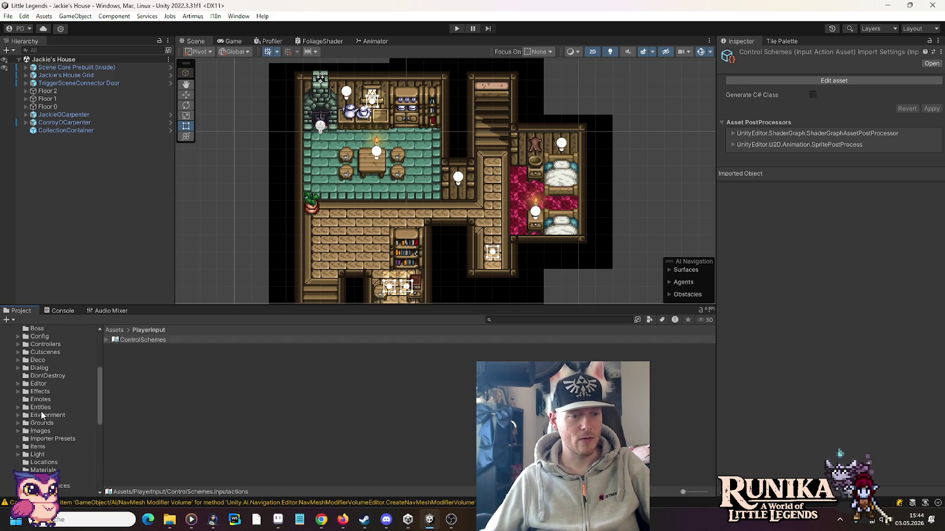
pyautogui.scroll(-5, 42, 417)
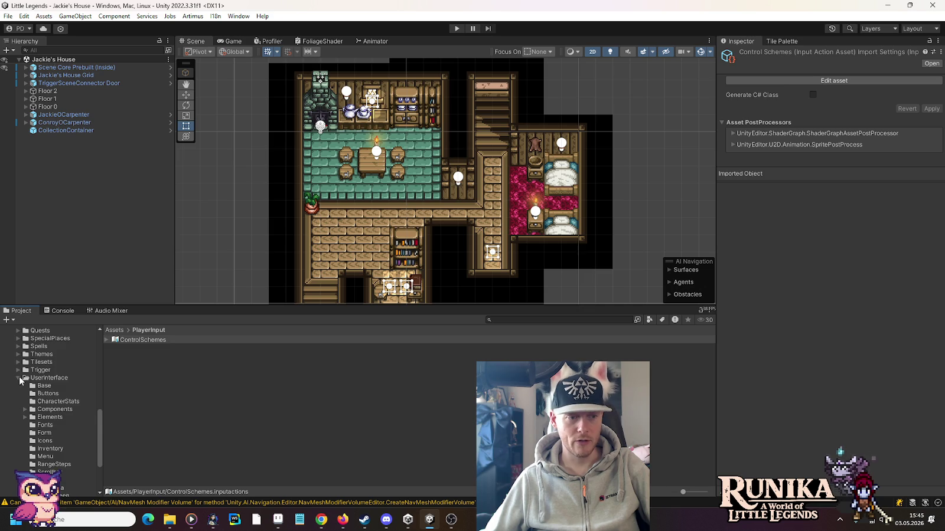
pyautogui.click(19, 379)
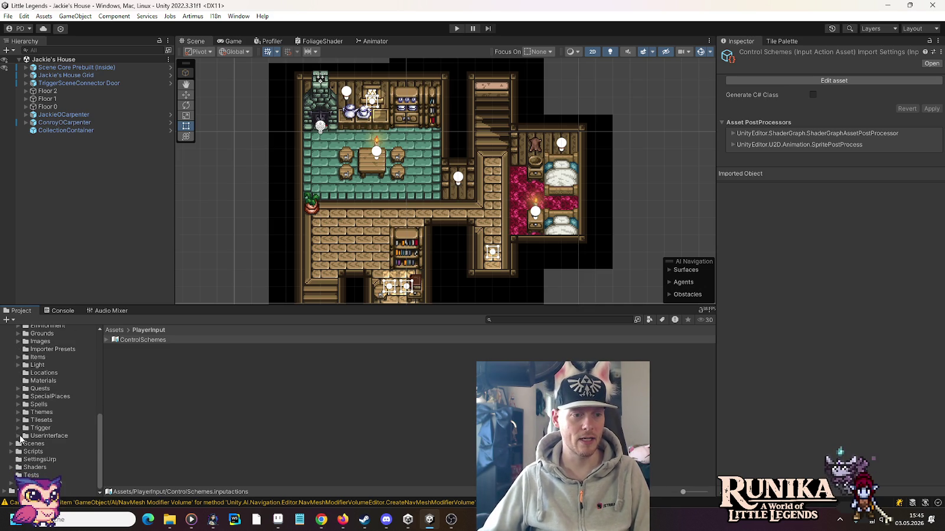
pyautogui.click(18, 419)
pyautogui.click(41, 420)
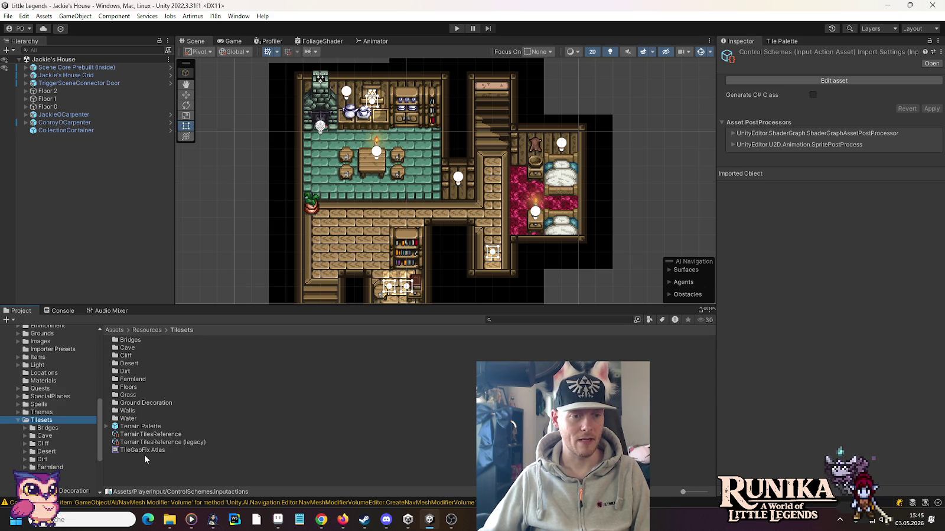
pyautogui.click(136, 450)
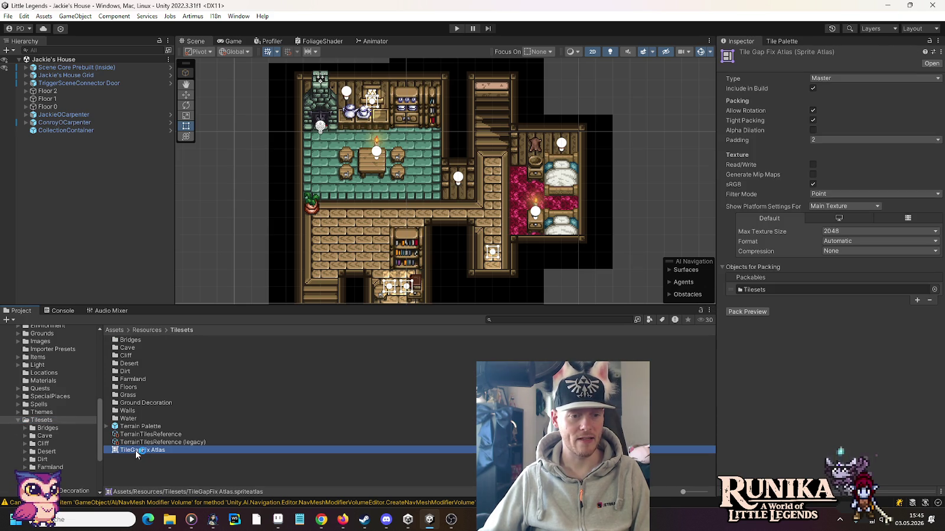
pyautogui.click(732, 311)
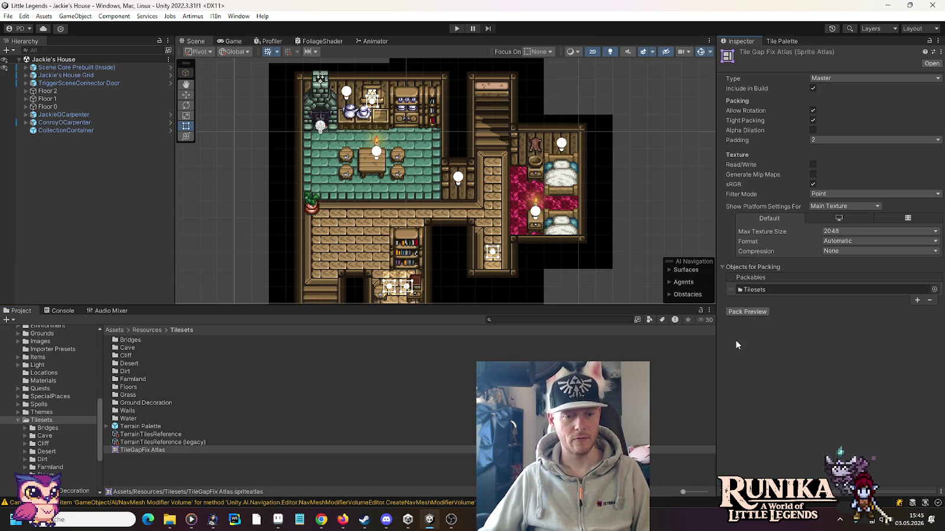
pyautogui.click(750, 312)
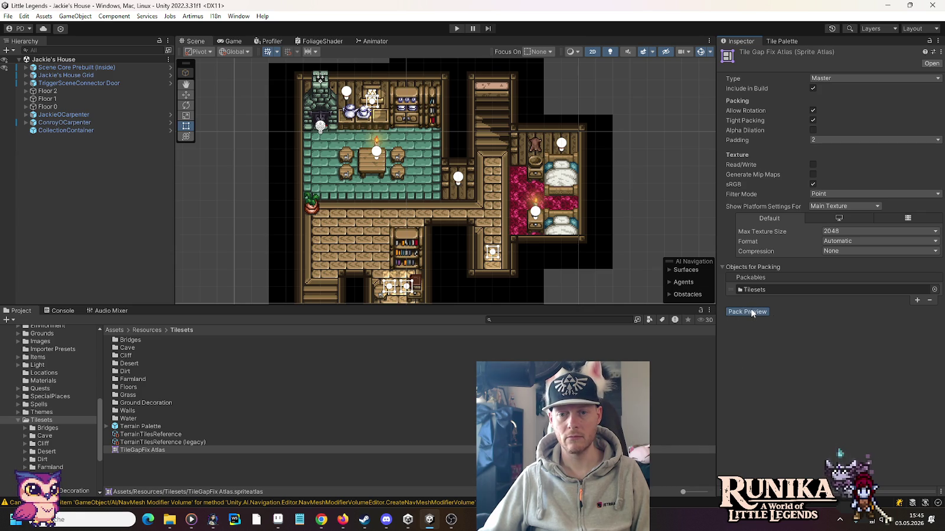
pyautogui.click(155, 451)
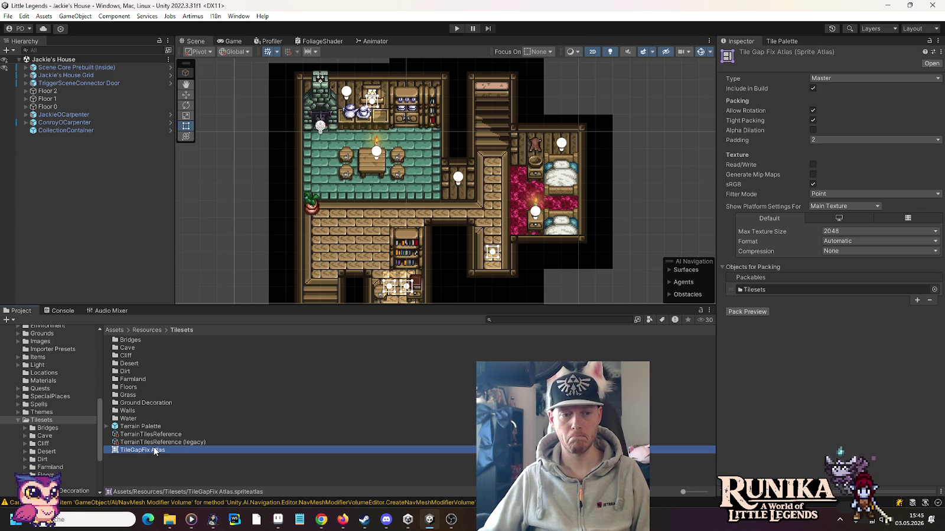
pyautogui.click(870, 362)
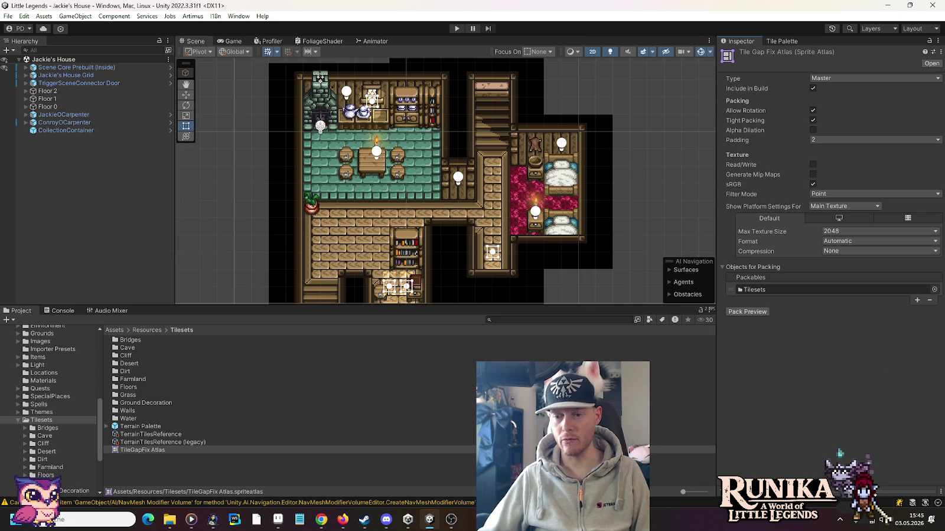
pyautogui.rightClick(942, 493)
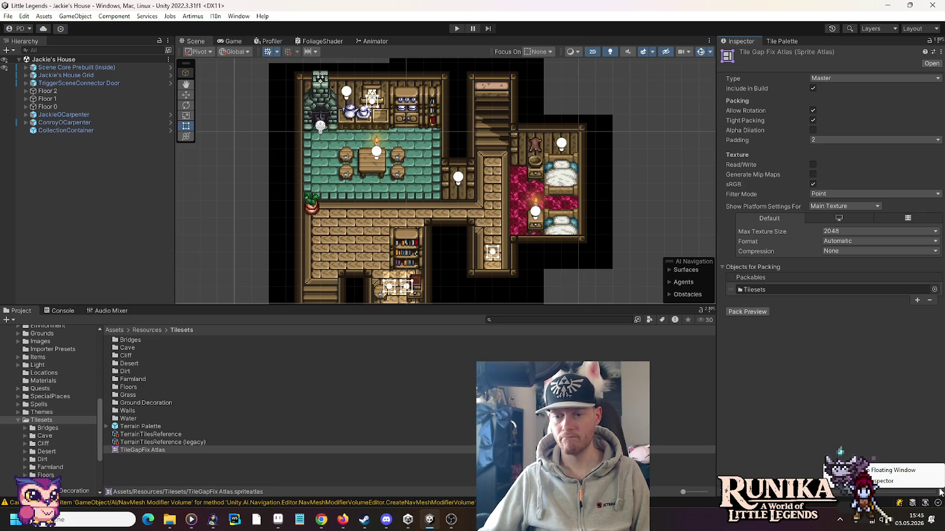
pyautogui.click(835, 395)
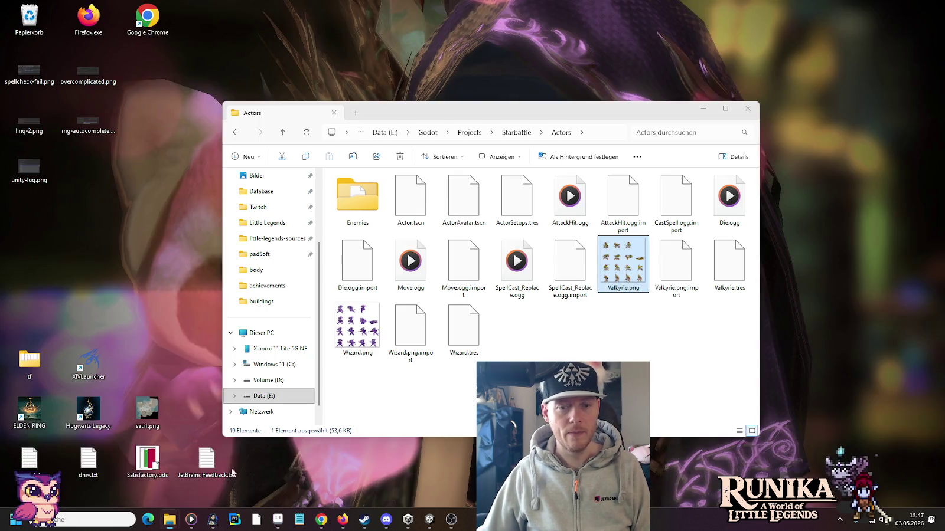
# Bring the Starbattle Actors folder with Wizard.png to the front
pyautogui.moveTo(169, 519)
pyautogui.click(264, 466)
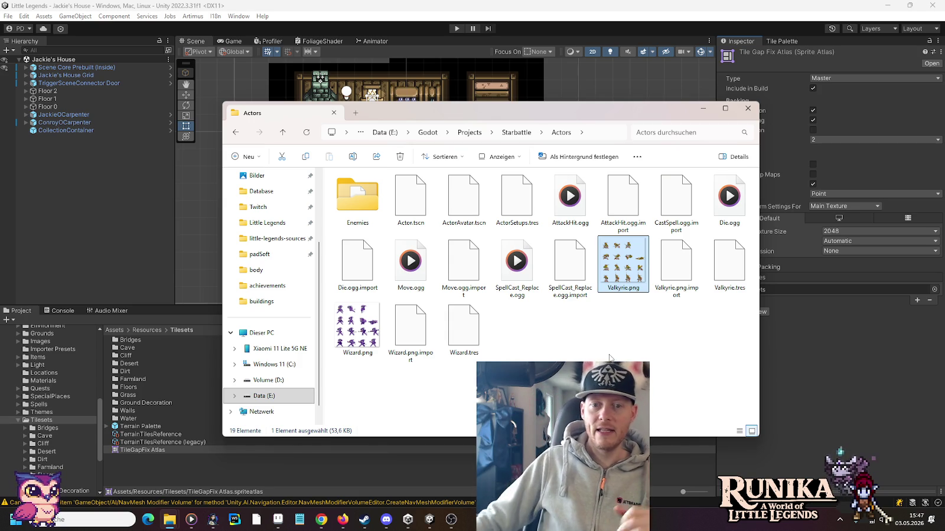
# Put the Unity editor back in front of the Actors folder window
pyautogui.click(822, 376)
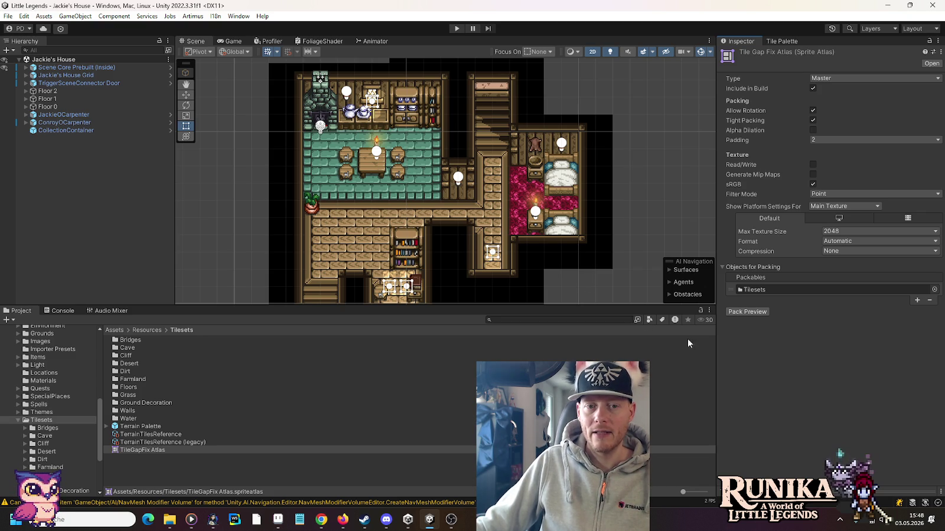
pyautogui.scroll(1, 556, 272)
pyautogui.scroll(-2, 555, 272)
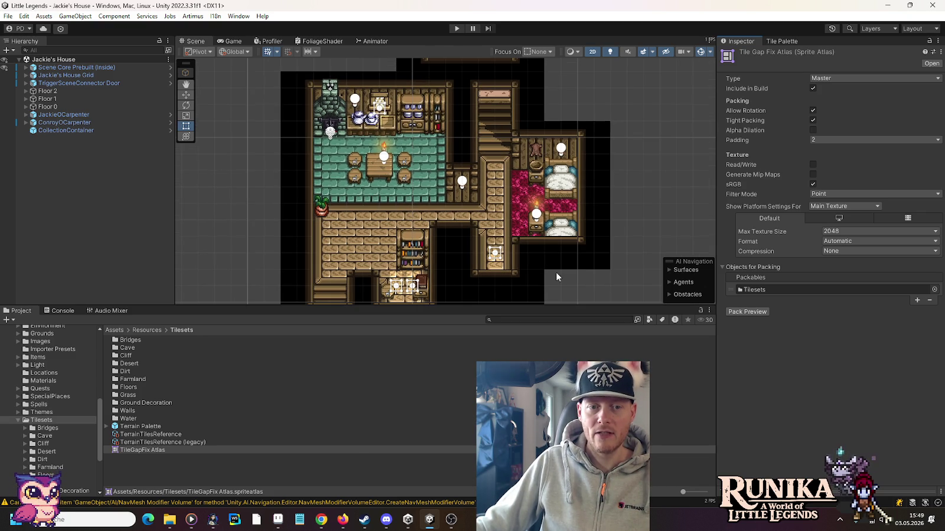
pyautogui.scroll(-1, 555, 273)
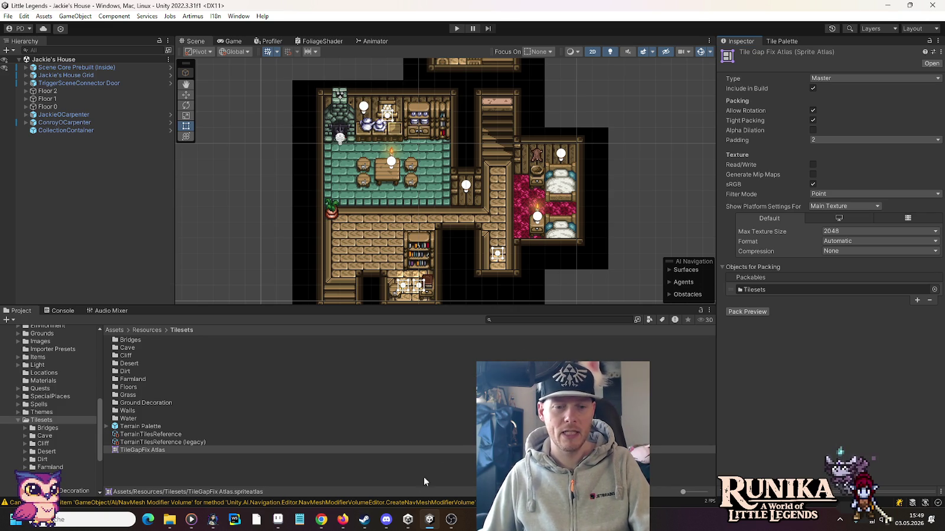
pyautogui.moveTo(277, 519)
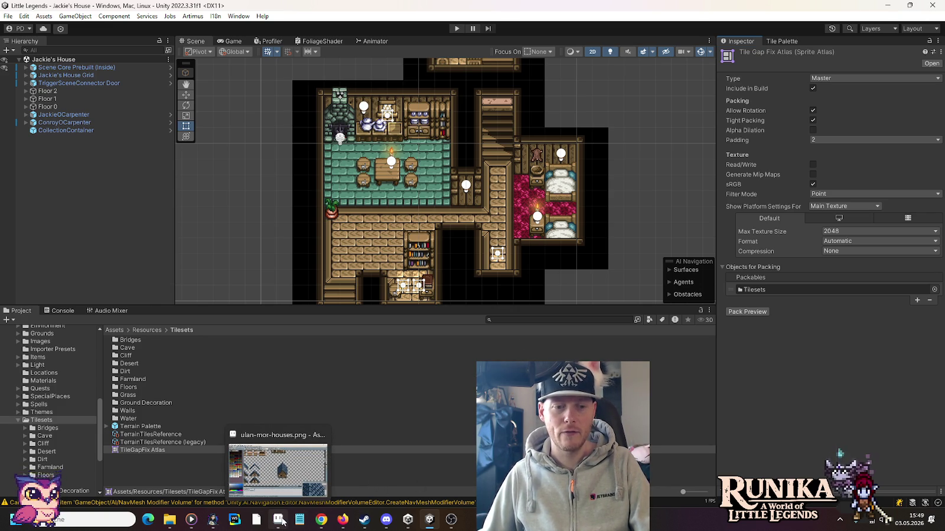
# Bring up ulan-mor-houses.png, zoom onto the house roof, and select a roof-tile strip by the ridge
pyautogui.click(283, 522)
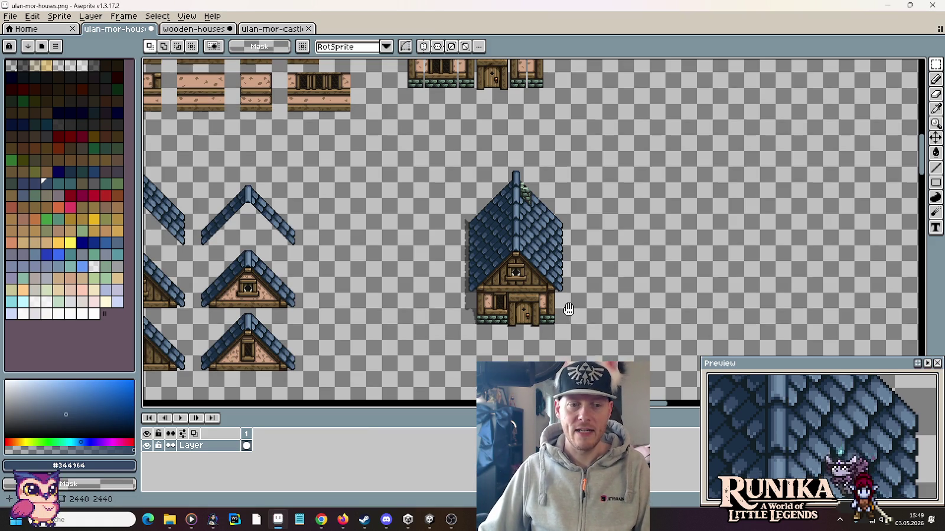
pyautogui.scroll(-1, 626, 294)
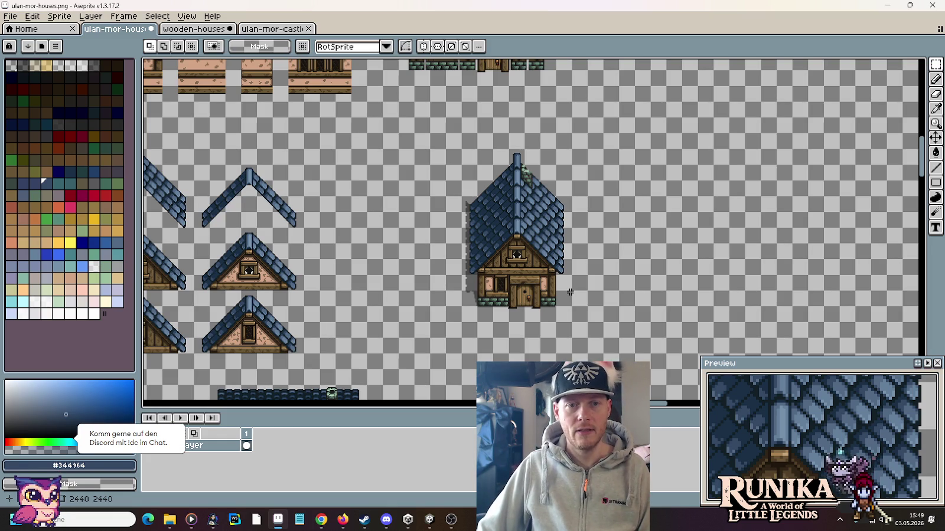
pyautogui.scroll(1, 563, 177)
pyautogui.scroll(1, 491, 228)
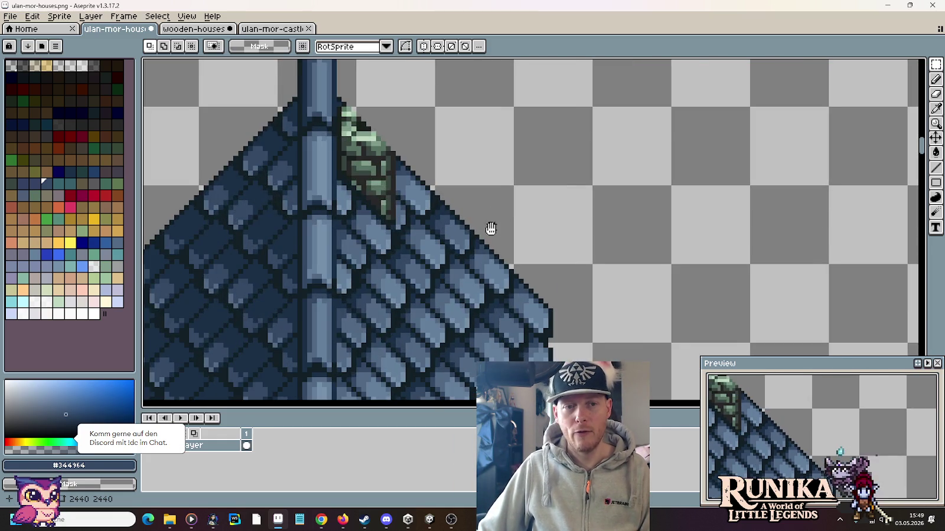
pyautogui.scroll(2, 517, 165)
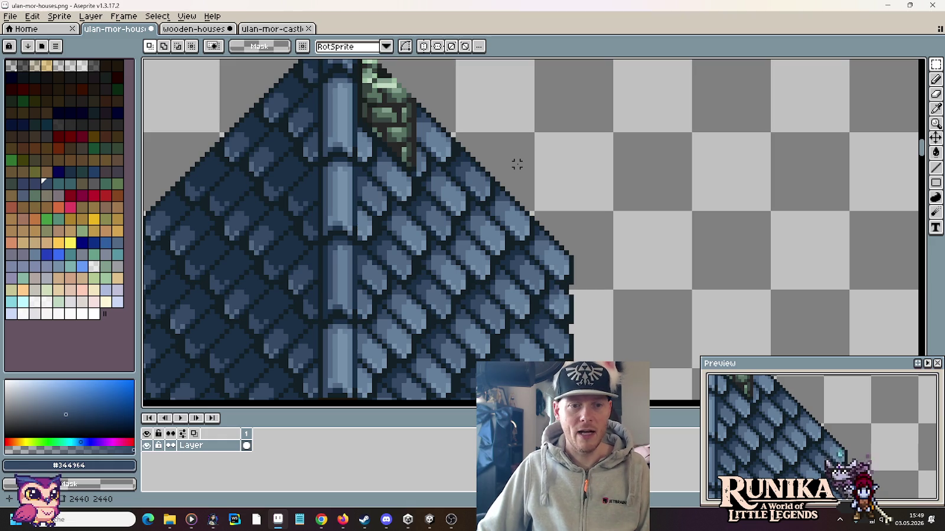
pyautogui.scroll(-1, 463, 234)
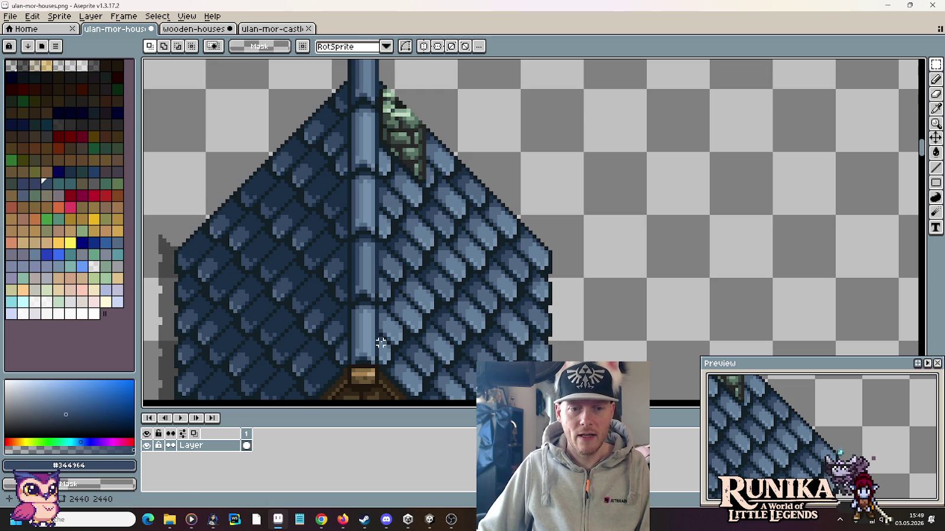
pyautogui.moveTo(395, 329); pyautogui.dragTo(422, 208)
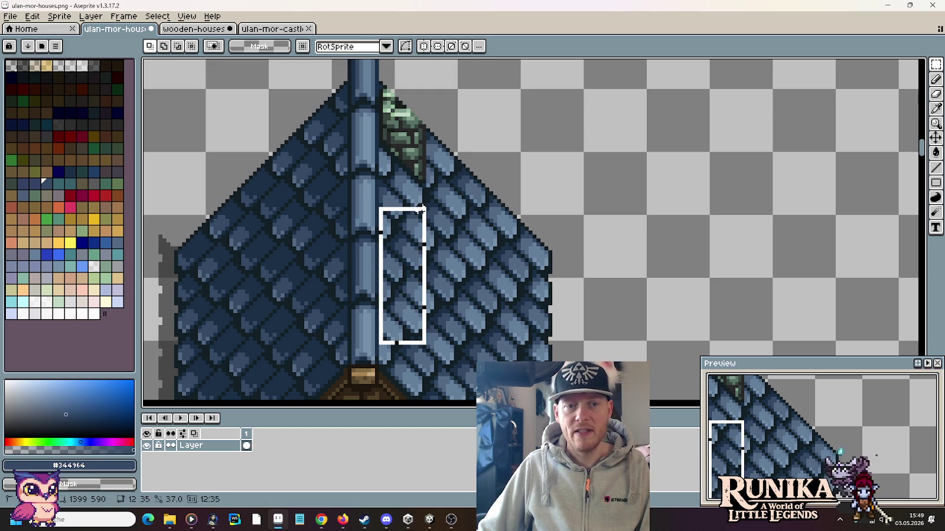
pyautogui.moveTo(410, 302)
pyautogui.mouseDown()
pyautogui.moveTo(493, 167)
pyautogui.moveTo(479, 275)
pyautogui.moveTo(551, 175)
pyautogui.mouseUp()
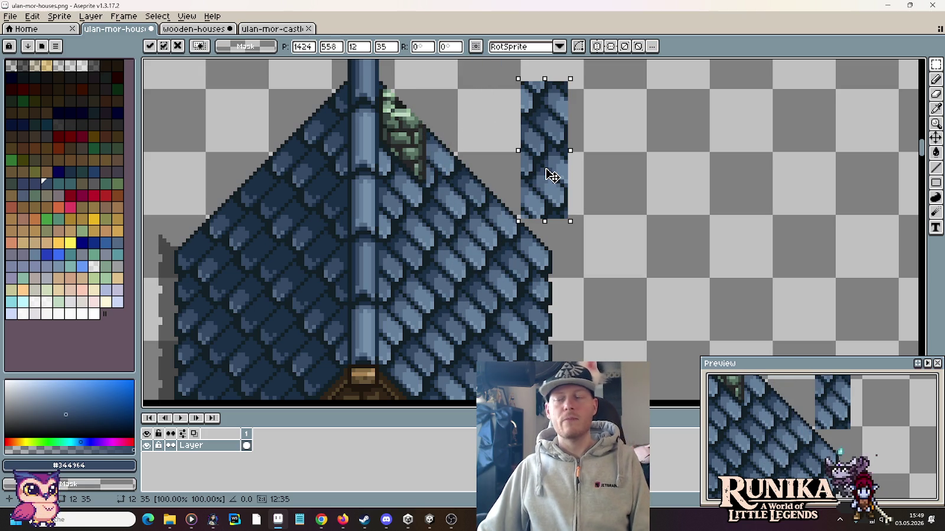
pyautogui.moveTo(550, 174)
pyautogui.mouseDown()
pyautogui.moveTo(520, 234)
pyautogui.moveTo(558, 222)
pyautogui.mouseUp()
pyautogui.press('Escape')
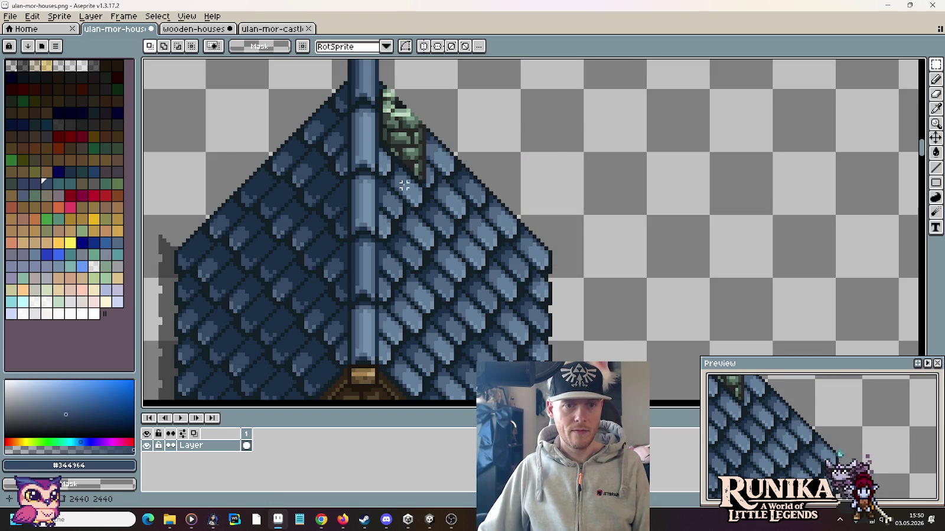
pyautogui.scroll(-2, 404, 185)
pyautogui.scroll(-2, 404, 185)
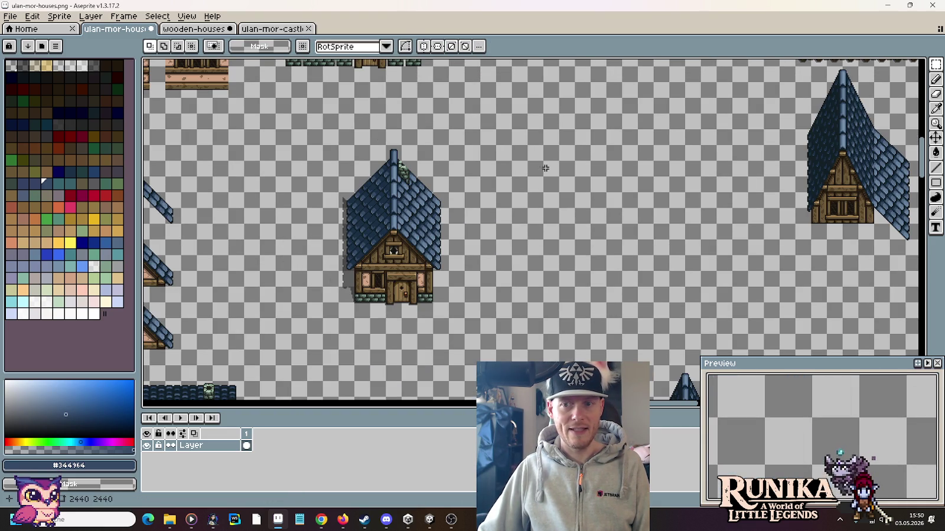
pyautogui.moveTo(545, 169); pyautogui.dragTo(393, 180)
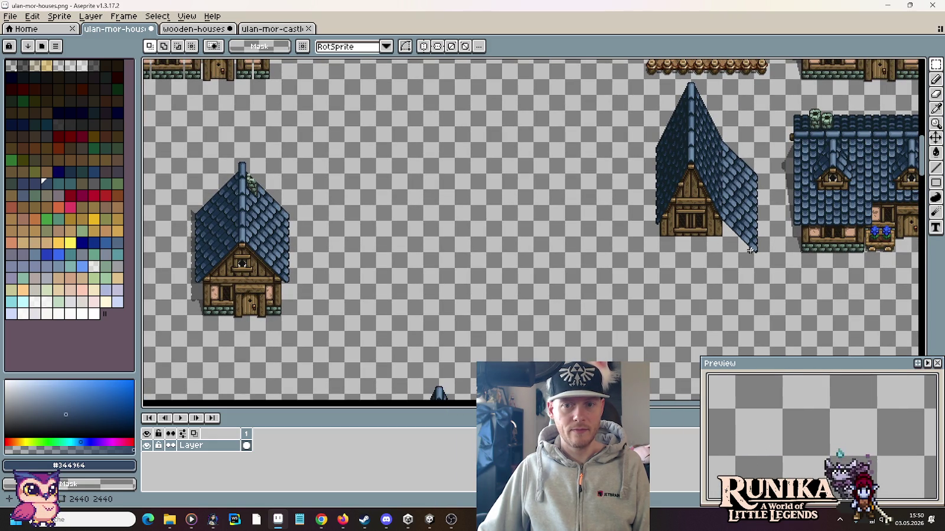
pyautogui.moveTo(760, 261); pyautogui.dragTo(723, 144)
pyautogui.moveTo(747, 189); pyautogui.dragTo(343, 218)
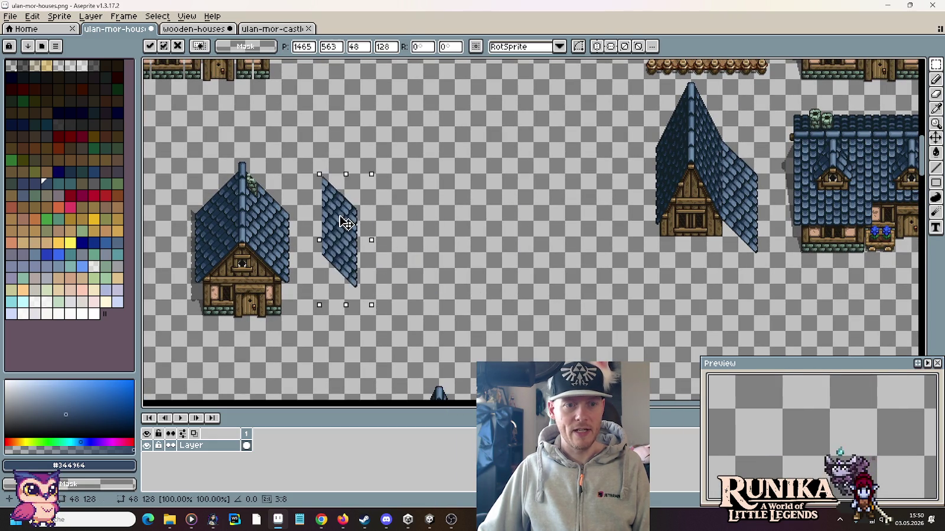
pyautogui.scroll(3, 268, 187)
pyautogui.click(280, 180)
pyautogui.scroll(2, 291, 175)
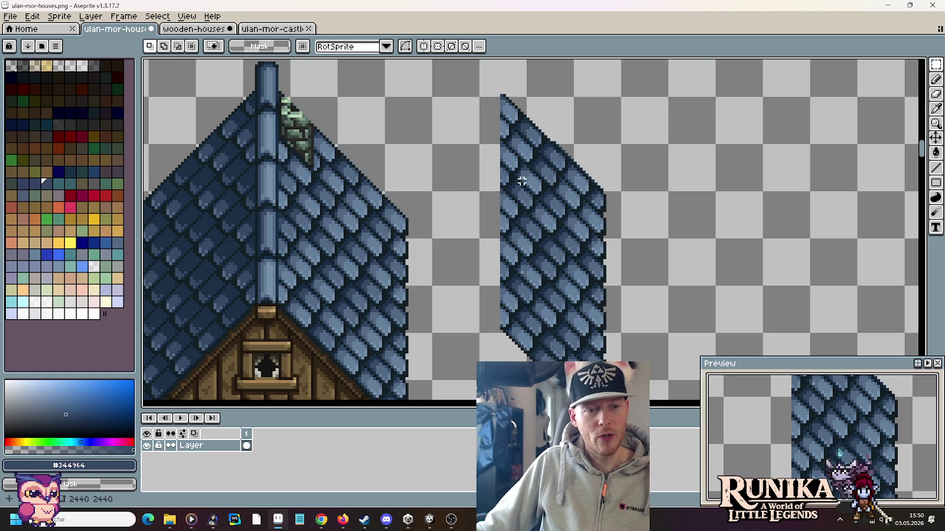
pyautogui.moveTo(483, 92); pyautogui.dragTo(627, 361)
pyautogui.scroll(-2, 627, 362)
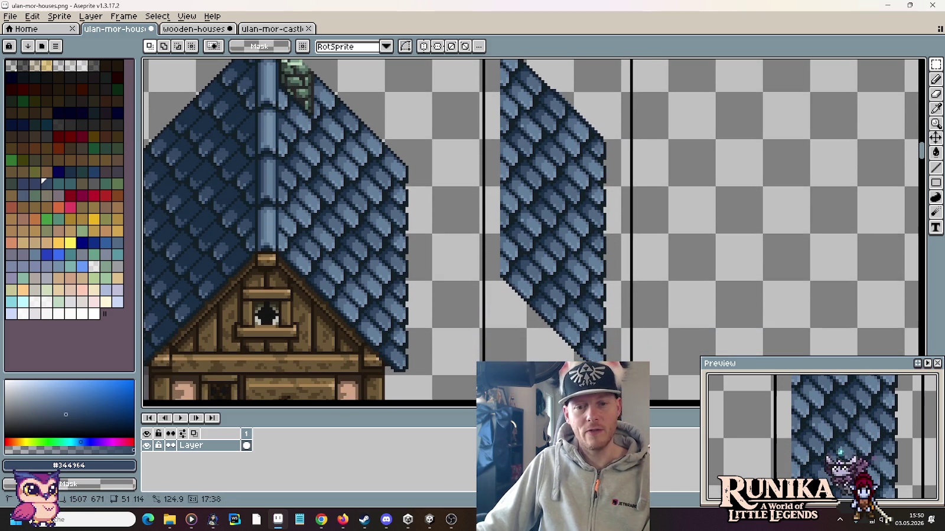
pyautogui.press('Delete')
pyautogui.scroll(-2, 575, 323)
pyautogui.scroll(-2, 601, 326)
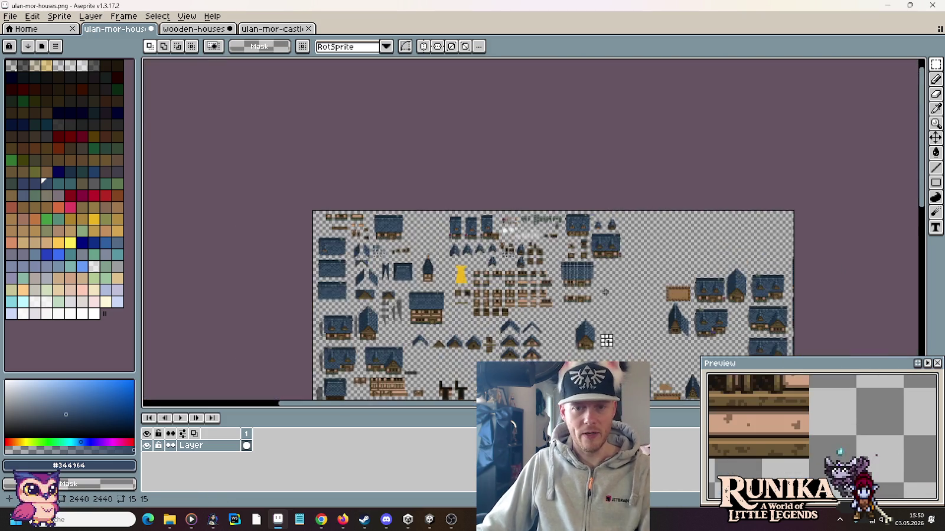
# Paste the right half of the roof chevron onto the ridge, right of the house
pyautogui.scroll(1, 473, 271)
pyautogui.scroll(1, 468, 267)
pyautogui.scroll(3, 563, 192)
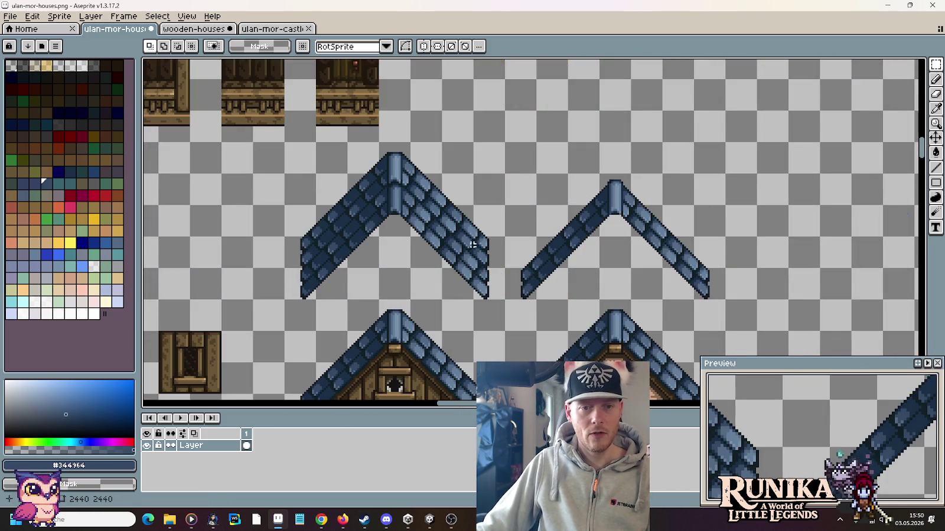
pyautogui.moveTo(506, 301); pyautogui.dragTo(378, 142)
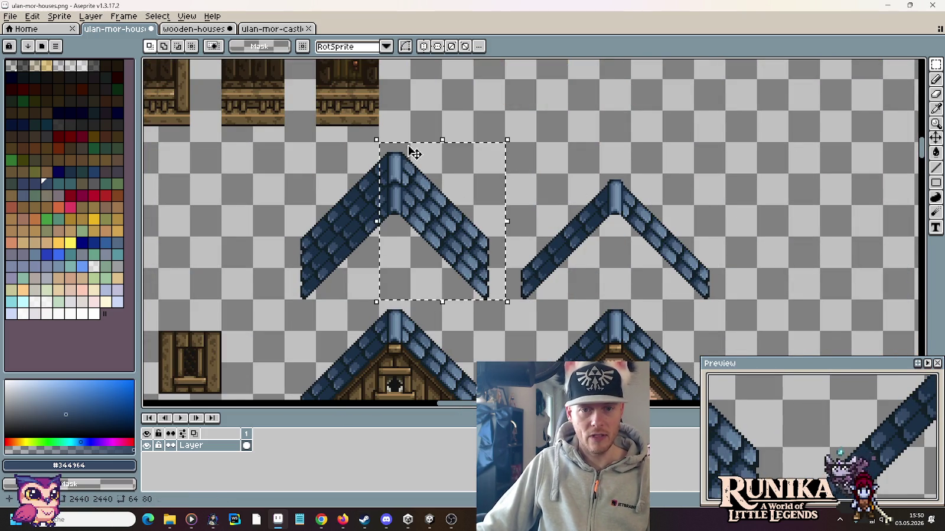
pyautogui.scroll(-3, 413, 156)
pyautogui.scroll(3, 568, 163)
pyautogui.hotkey('ctrl', 'v')
pyautogui.moveTo(507, 201)
pyautogui.mouseDown()
pyautogui.moveTo(366, 151)
pyautogui.moveTo(553, 218)
pyautogui.mouseUp()
pyautogui.hotkey('ctrl', 'd')
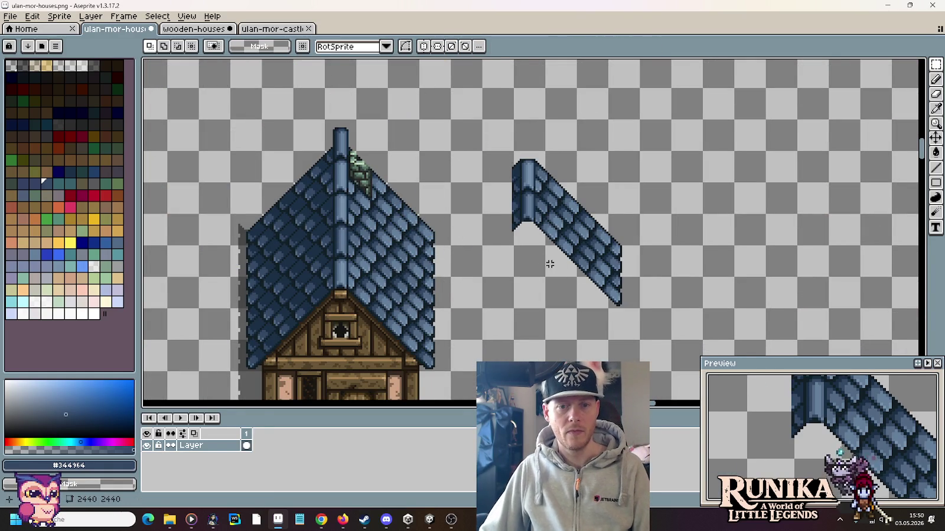
# Try placing a copied slope of the separate roof piece, then discard it
pyautogui.scroll(1, 564, 266)
pyautogui.moveTo(531, 106); pyautogui.dragTo(612, 314)
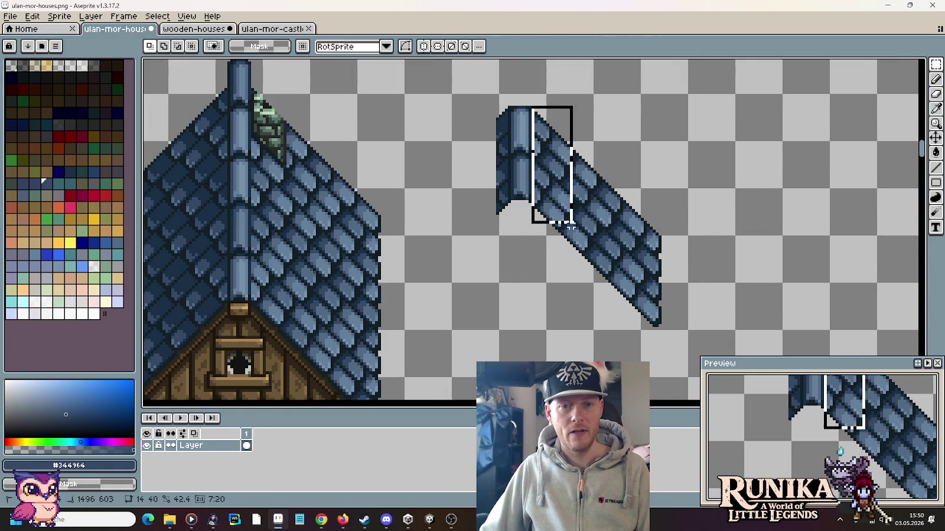
pyautogui.moveTo(584, 283)
pyautogui.mouseDown()
pyautogui.moveTo(311, 273)
pyautogui.moveTo(274, 248)
pyautogui.moveTo(289, 255)
pyautogui.mouseUp()
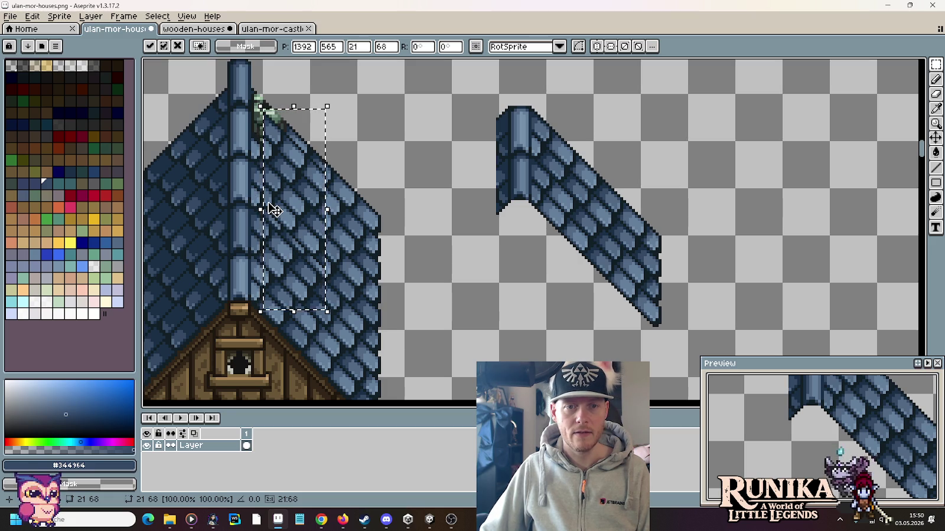
pyautogui.moveTo(278, 208)
pyautogui.mouseDown()
pyautogui.moveTo(474, 281)
pyautogui.moveTo(483, 302)
pyautogui.mouseUp()
pyautogui.press('Escape')
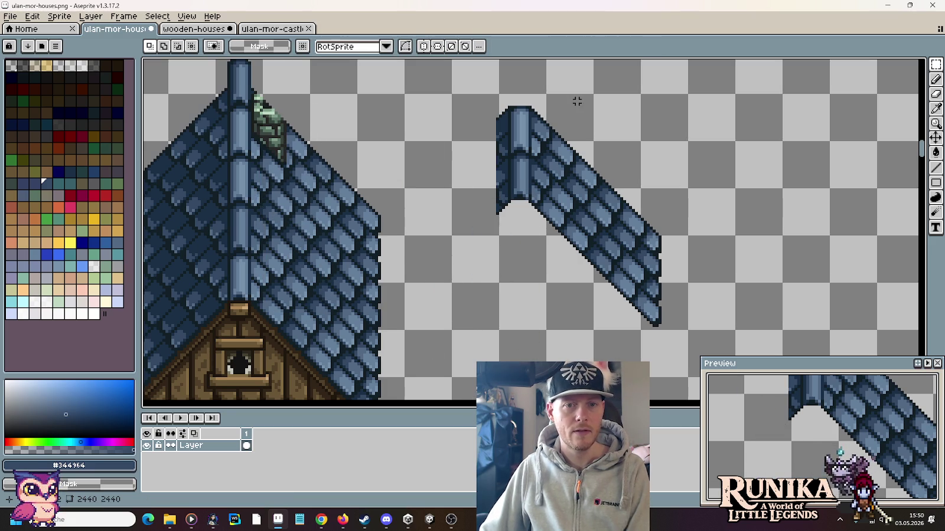
# Copy a roof-slope section, position it beside the roof strip, and delete leftover pieces
pyautogui.moveTo(591, 101); pyautogui.dragTo(531, 235)
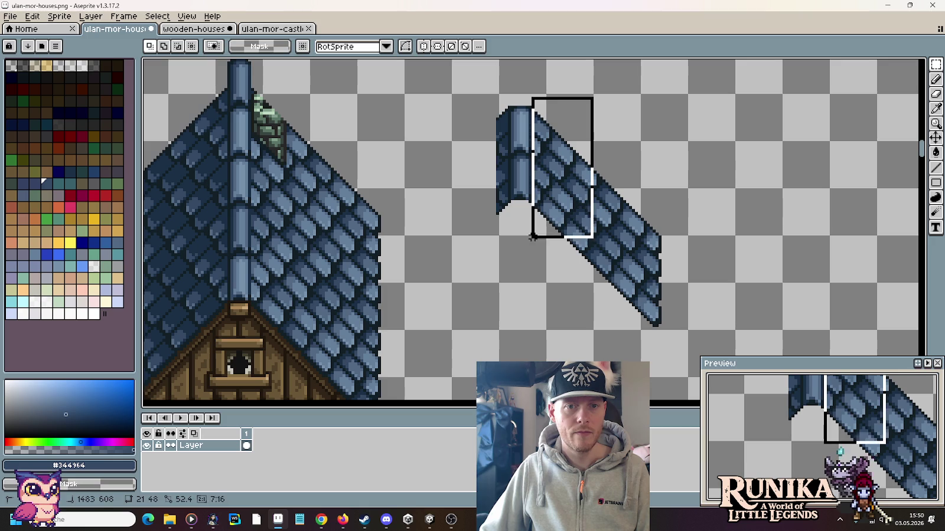
pyautogui.hotkey('ctrl', 'c')
pyautogui.hotkey('ctrl', 'v')
pyautogui.moveTo(420, 238); pyautogui.dragTo(275, 234)
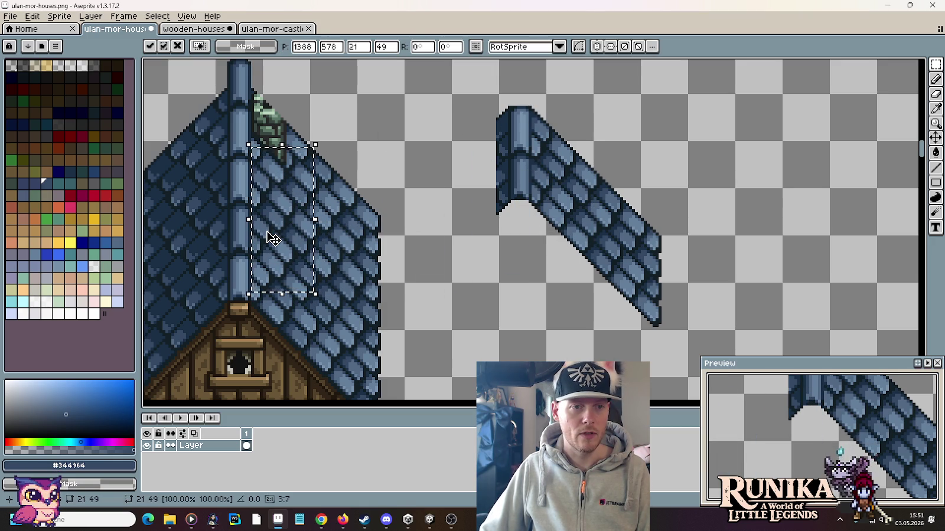
pyautogui.moveTo(275, 233)
pyautogui.mouseDown()
pyautogui.moveTo(300, 237)
pyautogui.moveTo(290, 180)
pyautogui.moveTo(280, 197)
pyautogui.moveTo(272, 191)
pyautogui.moveTo(371, 178)
pyautogui.moveTo(269, 138)
pyautogui.mouseUp()
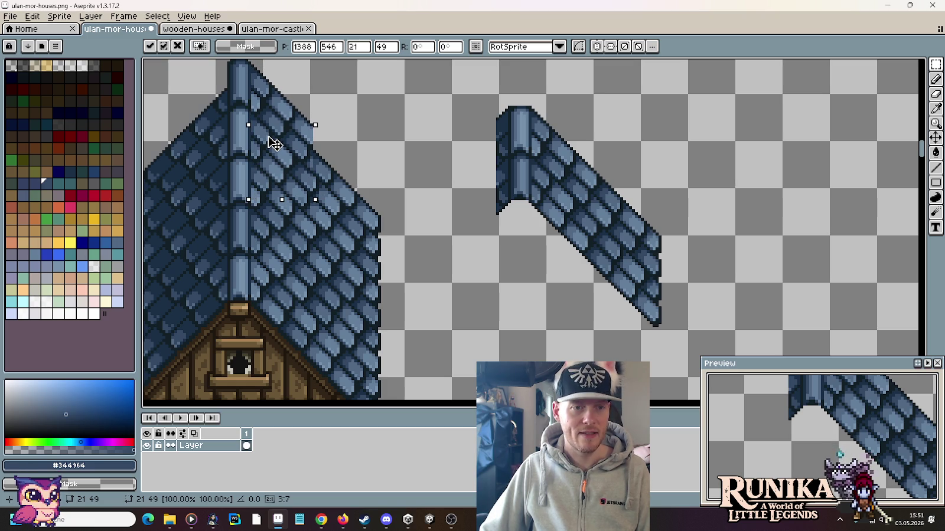
pyautogui.moveTo(274, 144); pyautogui.dragTo(728, 179)
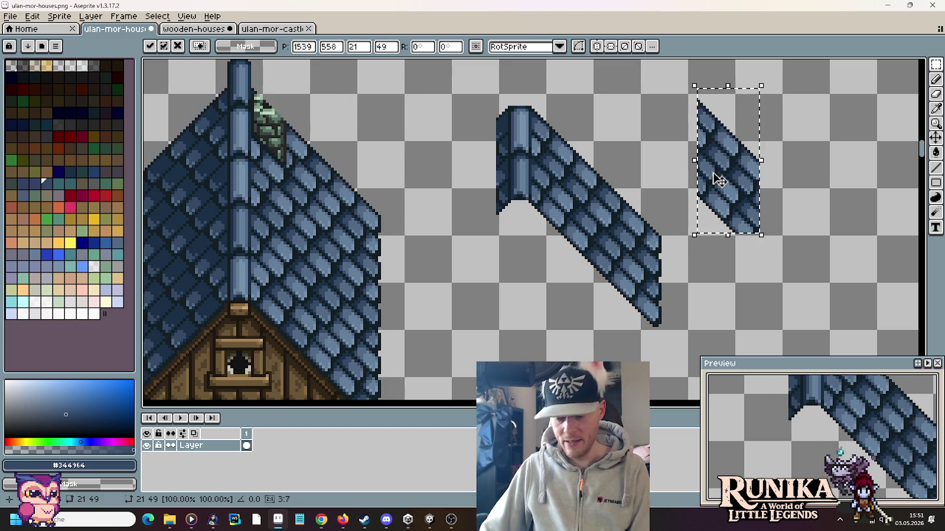
pyautogui.press('Delete')
pyautogui.moveTo(476, 95); pyautogui.dragTo(699, 309)
pyautogui.press('Delete')
pyautogui.scroll(-2, 681, 312)
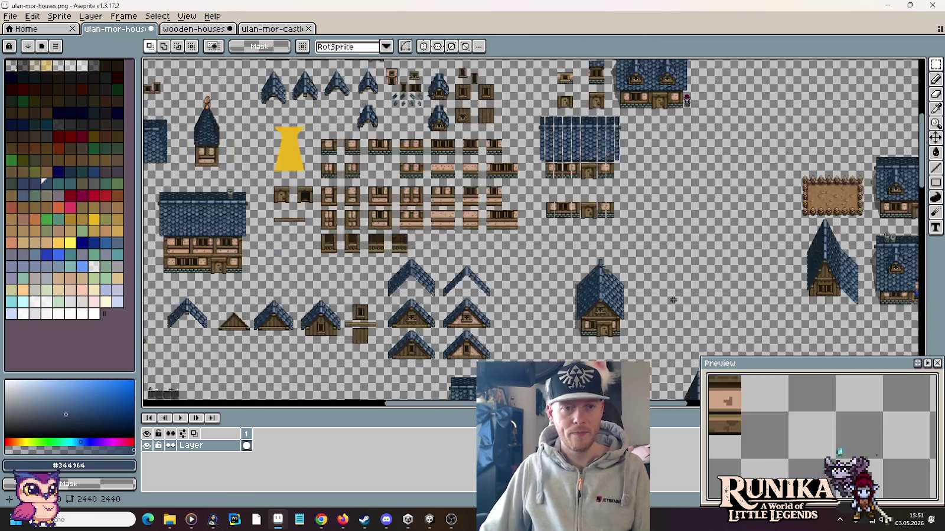
# Select just the right slope of the separate roof piece
pyautogui.scroll(-1, 697, 295)
pyautogui.scroll(2, 709, 261)
pyautogui.scroll(1, 709, 261)
pyautogui.scroll(1, 710, 261)
pyautogui.moveTo(636, 266)
pyautogui.mouseDown()
pyautogui.moveTo(536, 138)
pyautogui.moveTo(544, 110)
pyautogui.mouseUp()
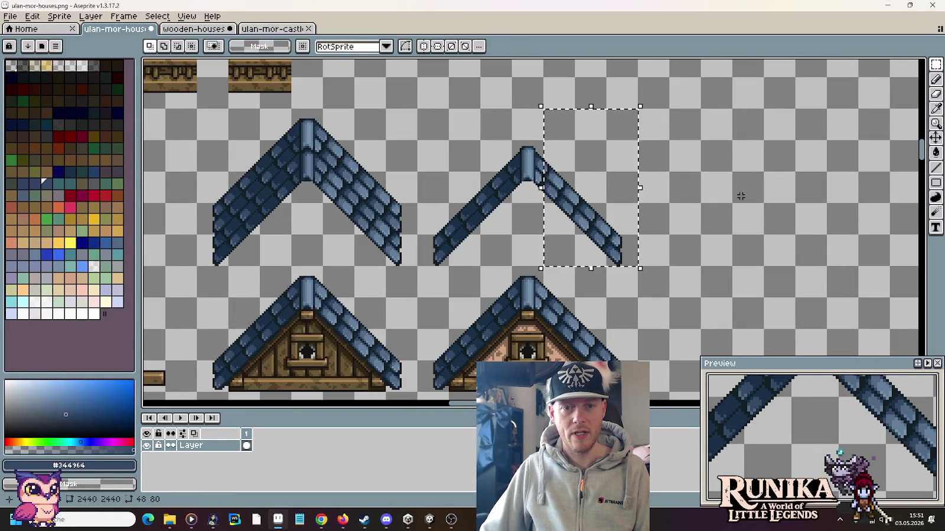
pyautogui.moveTo(641, 269)
pyautogui.mouseDown()
pyautogui.moveTo(587, 176)
pyautogui.moveTo(536, 119)
pyautogui.mouseUp()
# Drop a 54×77 copy of the slope onto the house roof, offset right
pyautogui.scroll(-2, 449, 211)
pyautogui.scroll(3, 611, 205)
pyautogui.scroll(1, 599, 214)
pyautogui.moveTo(567, 224)
pyautogui.mouseDown()
pyautogui.moveTo(478, 234)
pyautogui.moveTo(485, 176)
pyautogui.moveTo(477, 173)
pyautogui.moveTo(480, 158)
pyautogui.moveTo(570, 176)
pyautogui.mouseUp()
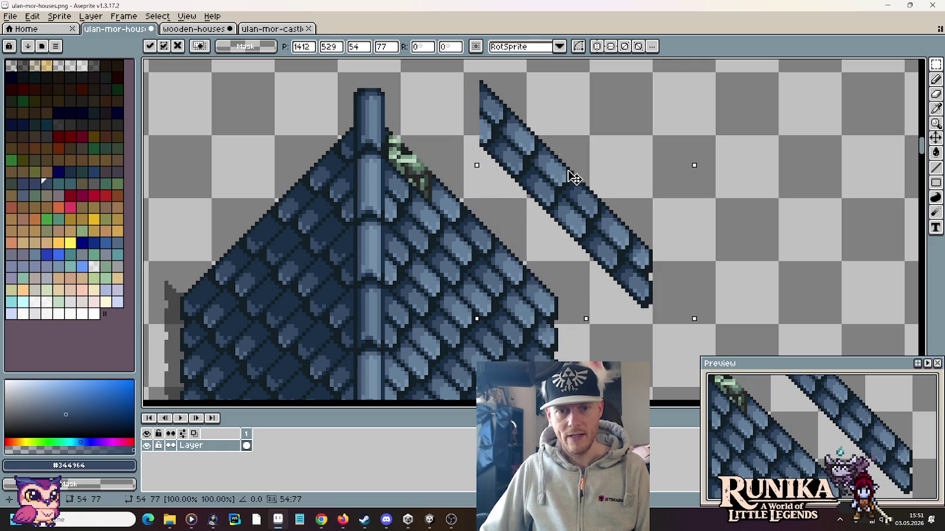
pyautogui.moveTo(571, 176); pyautogui.dragTo(479, 224)
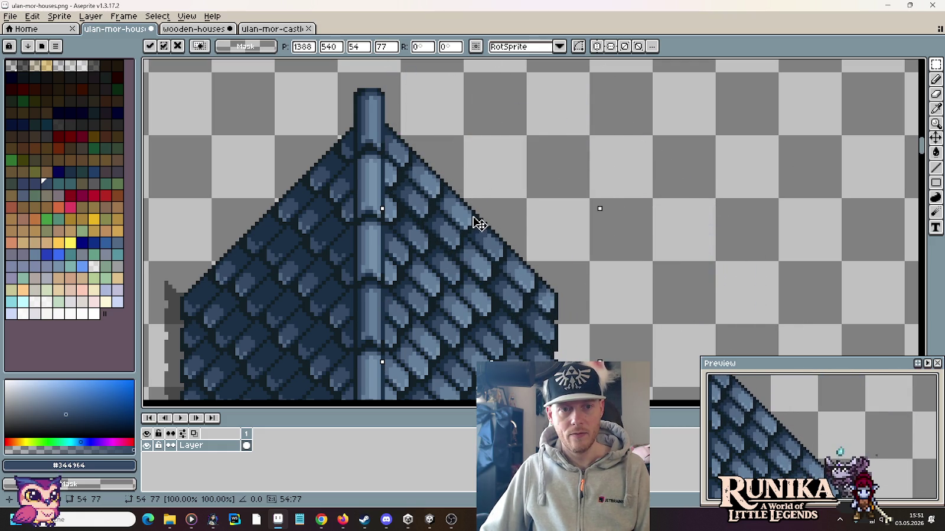
pyautogui.moveTo(479, 223)
pyautogui.mouseDown()
pyautogui.moveTo(594, 225)
pyautogui.moveTo(483, 264)
pyautogui.mouseUp()
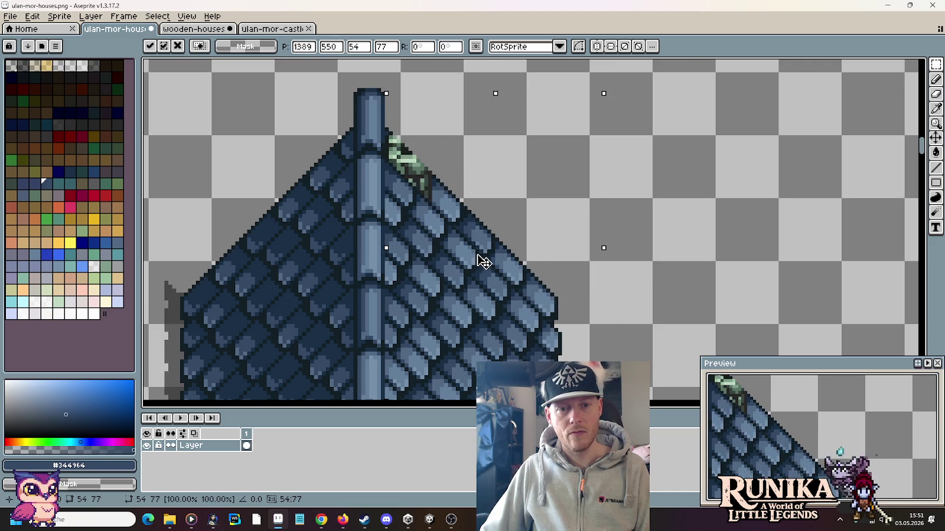
pyautogui.press('Return')
pyautogui.scroll(-1, 500, 195)
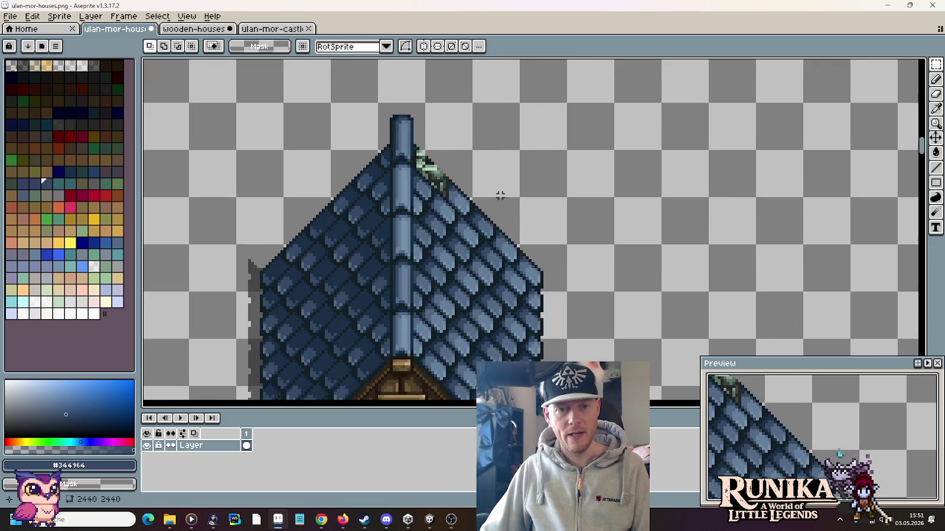
# Move the left roof's right slope beside the house, nudging it one pixel down
pyautogui.scroll(-3, 500, 195)
pyautogui.moveTo(324, 236)
pyautogui.mouseDown()
pyautogui.moveTo(496, 254)
pyautogui.moveTo(375, 80)
pyautogui.mouseUp()
pyautogui.scroll(3, 494, 259)
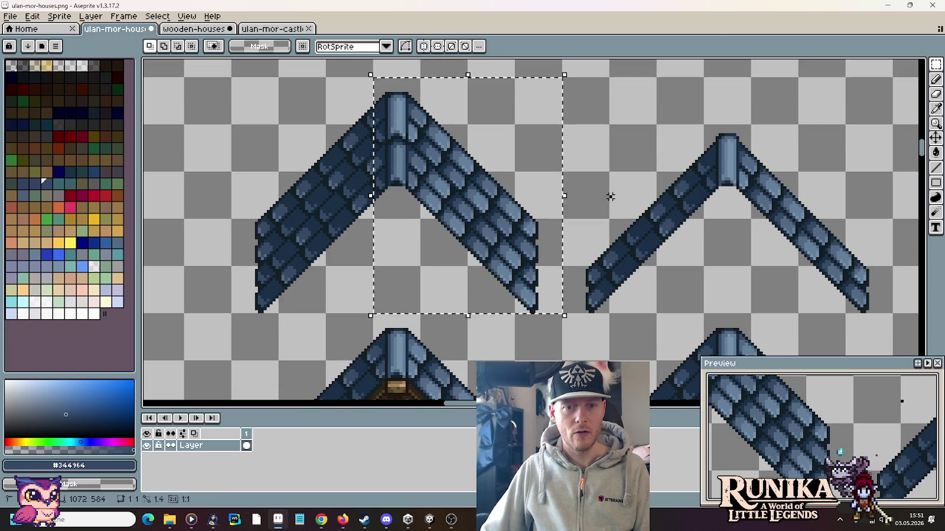
pyautogui.moveTo(548, 324); pyautogui.dragTo(407, 79)
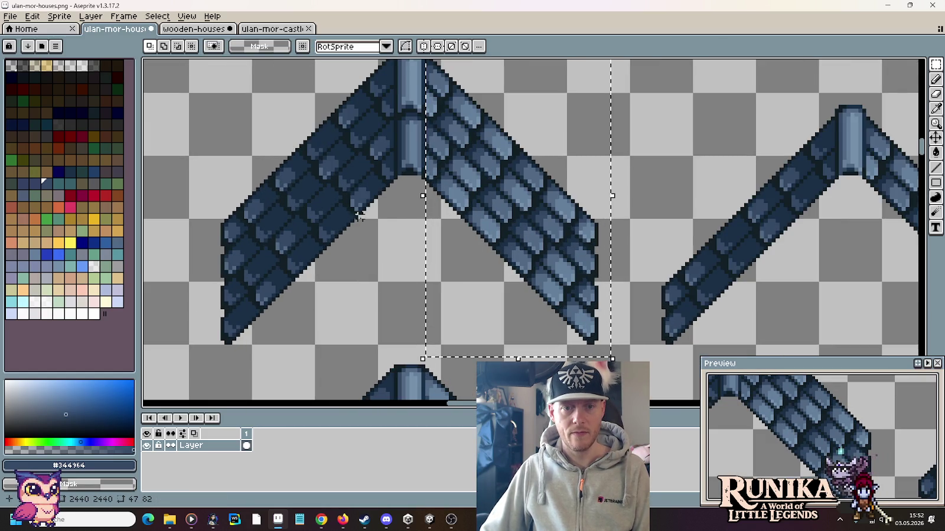
pyautogui.scroll(-2, 428, 138)
pyautogui.moveTo(428, 139); pyautogui.dragTo(689, 239)
pyautogui.scroll(1, 689, 239)
pyautogui.scroll(-1, 688, 239)
pyautogui.moveTo(553, 205); pyautogui.dragTo(548, 177)
pyautogui.scroll(2, 548, 177)
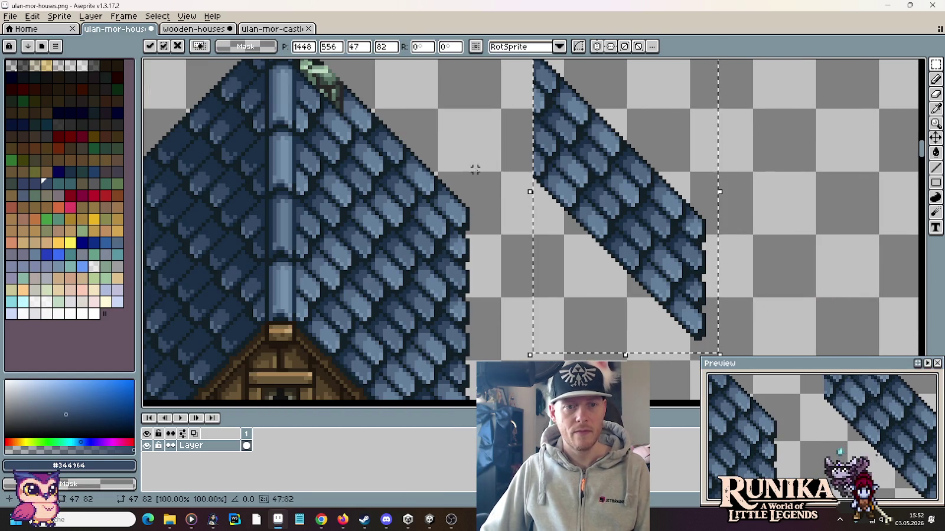
pyautogui.press('Down')
pyautogui.scroll(1, 432, 228)
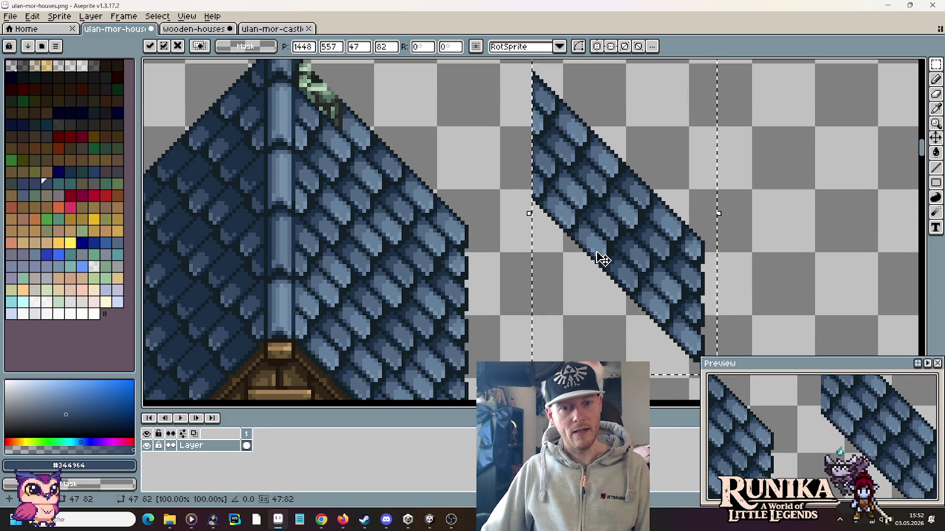
pyautogui.click(494, 175)
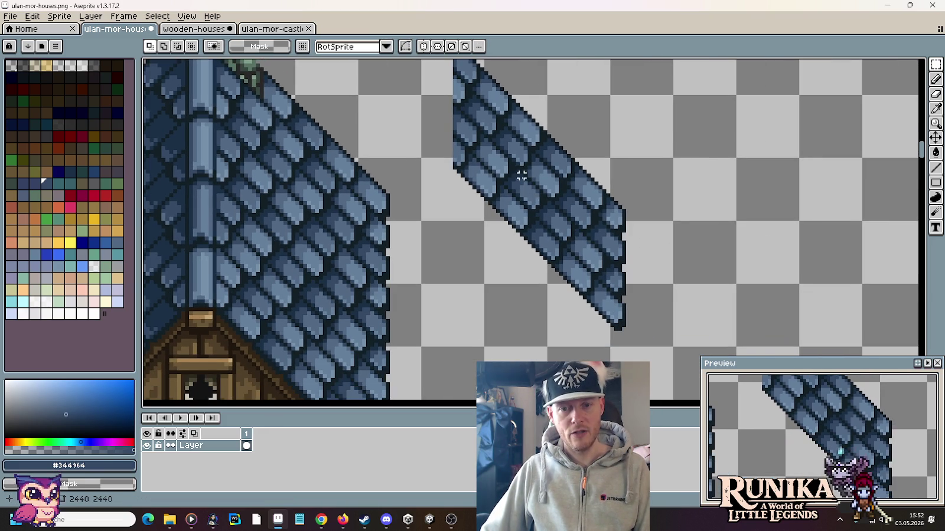
# Lasso the wide roof strip and delete it, leaving the thin diagonal strip
pyautogui.click(892, 65)
pyautogui.moveTo(623, 300); pyautogui.dragTo(471, 90)
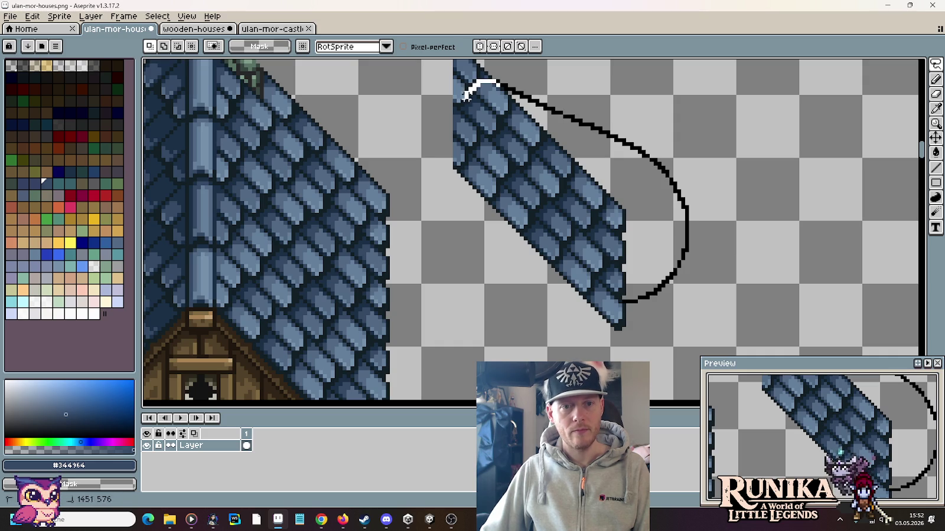
pyautogui.moveTo(455, 130); pyautogui.dragTo(458, 132)
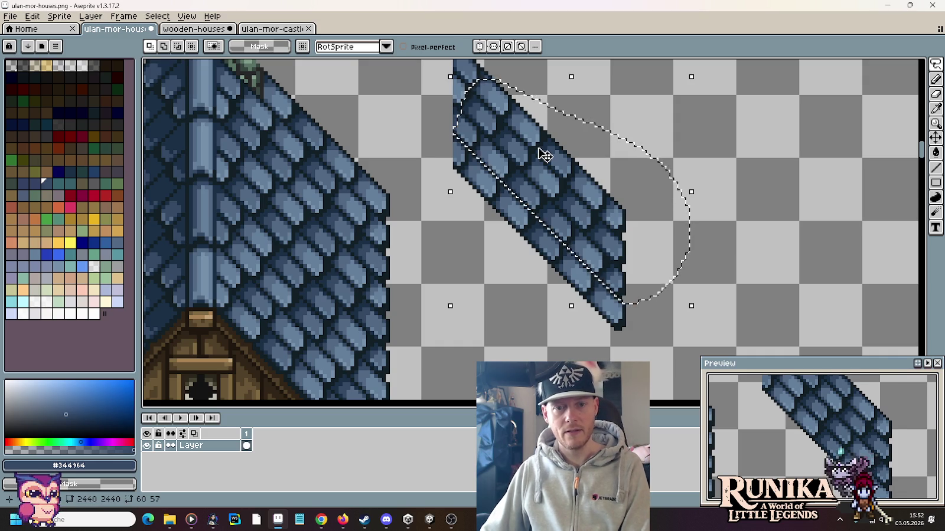
pyautogui.press('Delete')
pyautogui.moveTo(544, 154); pyautogui.dragTo(566, 211)
# Clear the leftover fragment and move the thin diagonal strip up-left onto the roof edge
pyautogui.press('m')
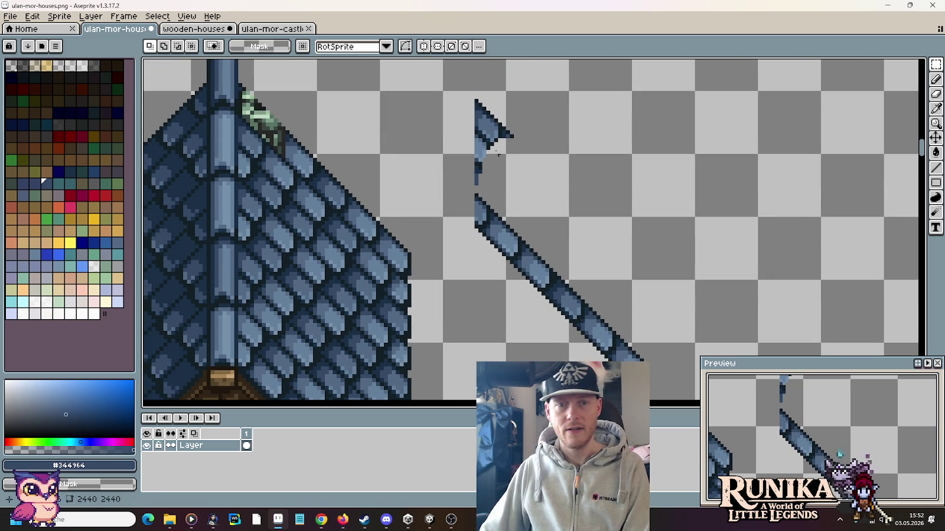
pyautogui.moveTo(447, 93); pyautogui.dragTo(539, 183)
pyautogui.press('Delete')
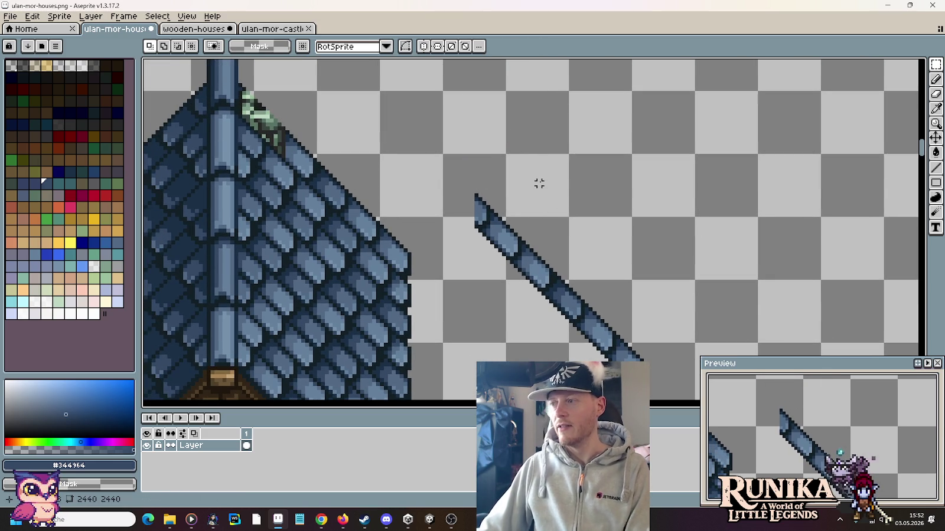
pyautogui.moveTo(465, 149); pyautogui.dragTo(673, 400)
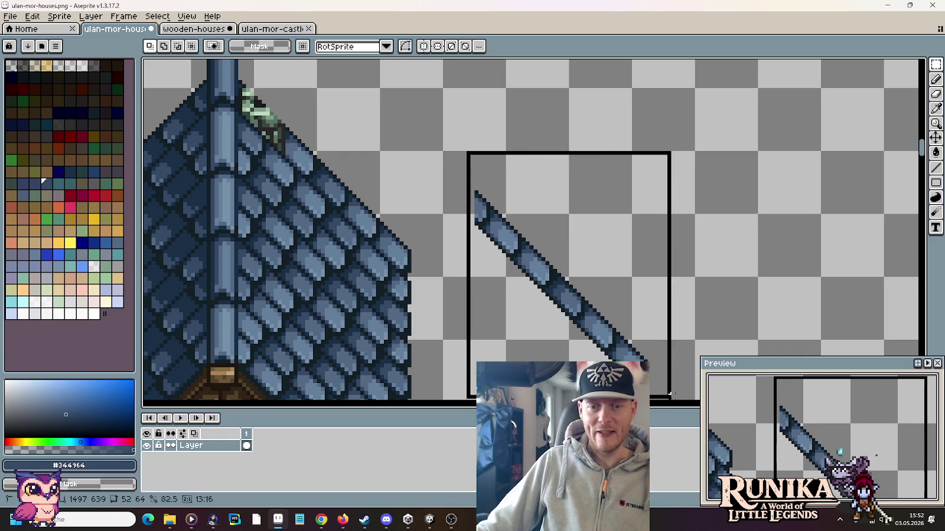
pyautogui.moveTo(586, 253); pyautogui.dragTo(352, 143)
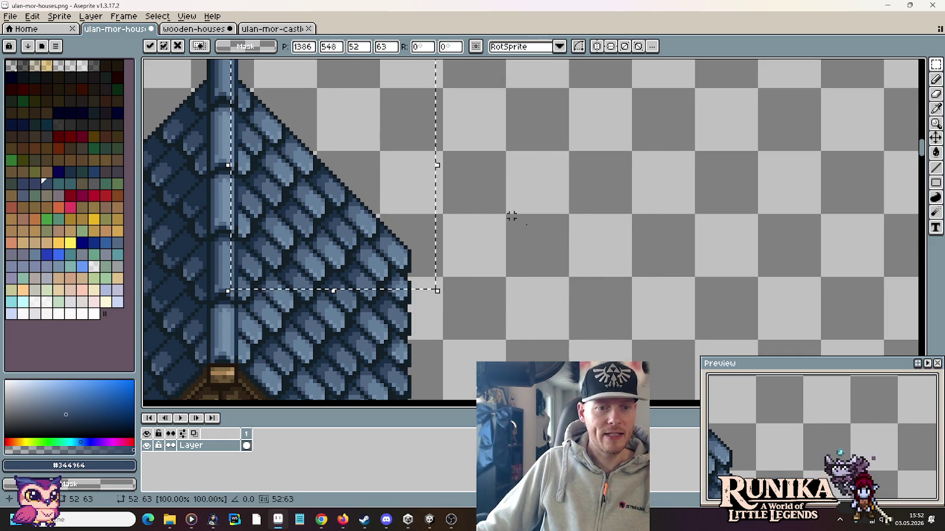
pyautogui.hotkey('ctrl', 'd')
# Try narrow 2×12, 3×12 and 3×10 selections along the roof ridge
pyautogui.hscroll(-5, 481, 226)
pyautogui.scroll(-3, 459, 289)
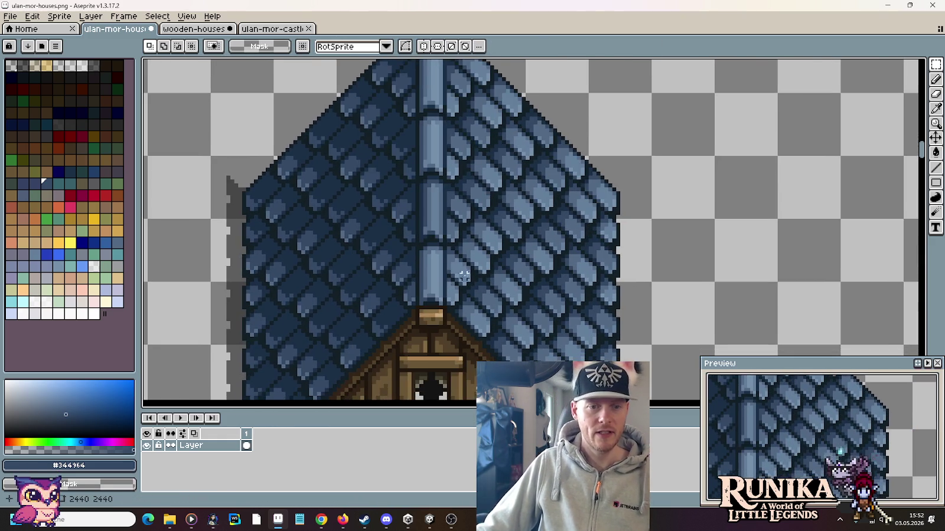
pyautogui.scroll(1, 426, 295)
pyautogui.moveTo(421, 296); pyautogui.dragTo(443, 236)
pyautogui.click(421, 296)
pyautogui.moveTo(427, 291); pyautogui.dragTo(436, 236)
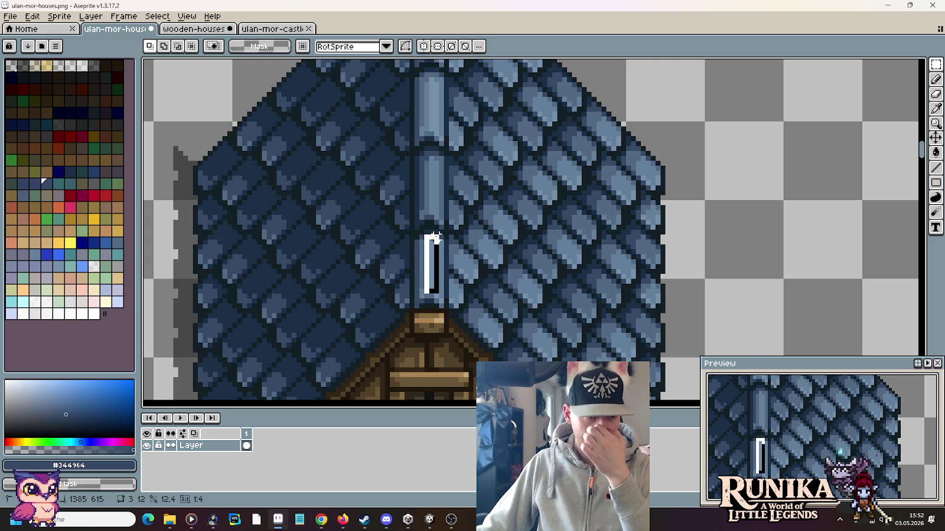
pyautogui.click(435, 212)
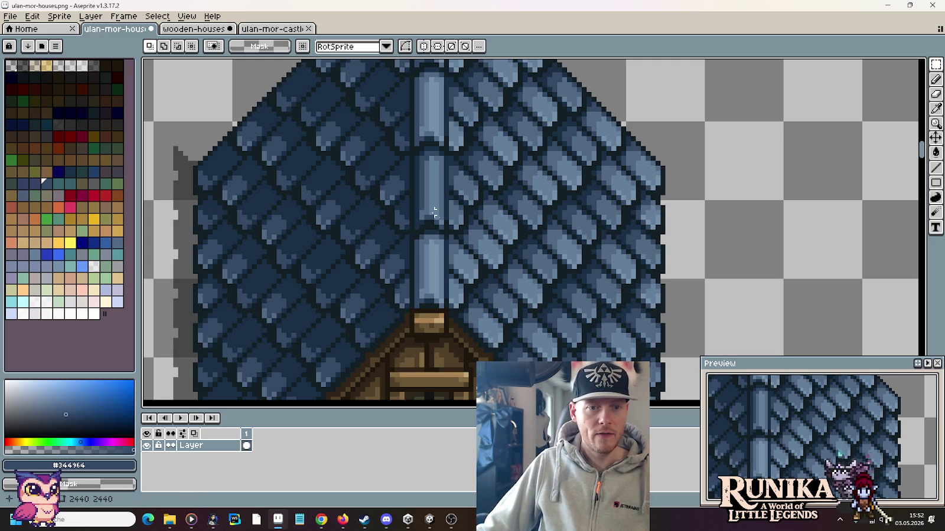
pyautogui.moveTo(426, 213); pyautogui.dragTo(431, 152)
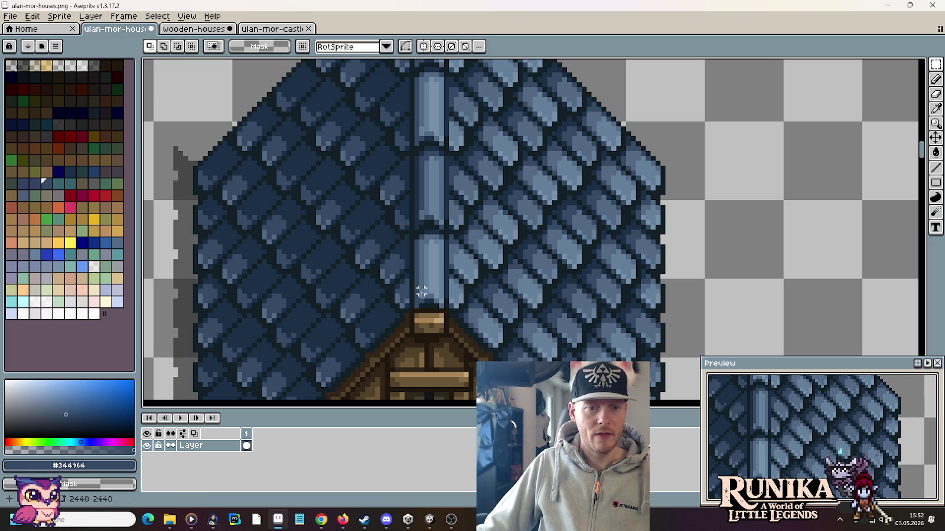
pyautogui.moveTo(426, 290)
pyautogui.mouseDown()
pyautogui.moveTo(435, 153)
pyautogui.moveTo(442, 271)
pyautogui.moveTo(435, 213)
pyautogui.mouseUp()
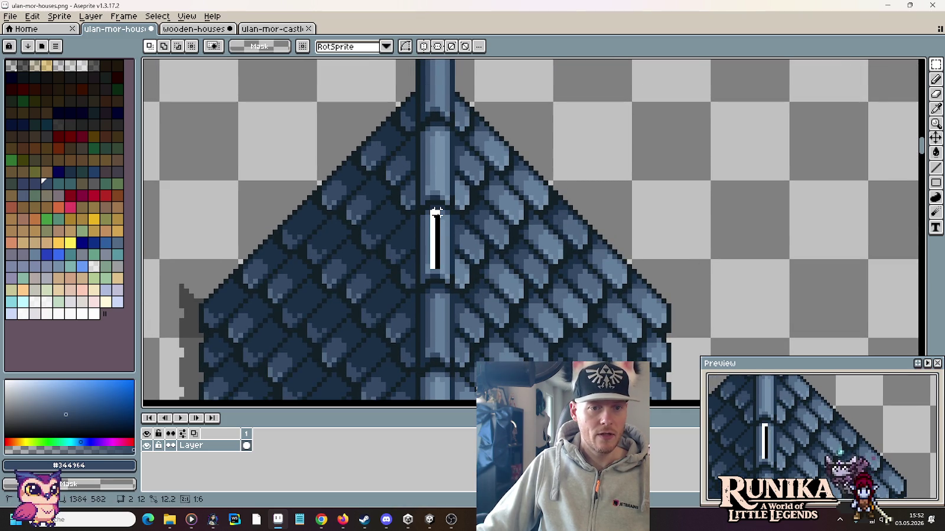
pyautogui.click(491, 198)
pyautogui.moveTo(433, 188); pyautogui.dragTo(440, 139)
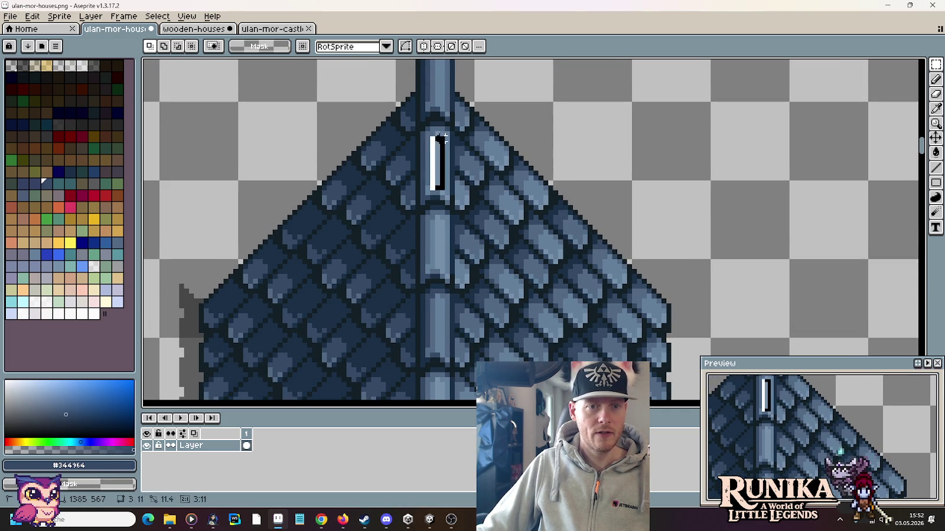
pyautogui.click(499, 159)
# Move the ridge top upward so the ridge rises above the roof peak
pyautogui.scroll(3, 498, 212)
pyautogui.moveTo(453, 271); pyautogui.dragTo(408, 120)
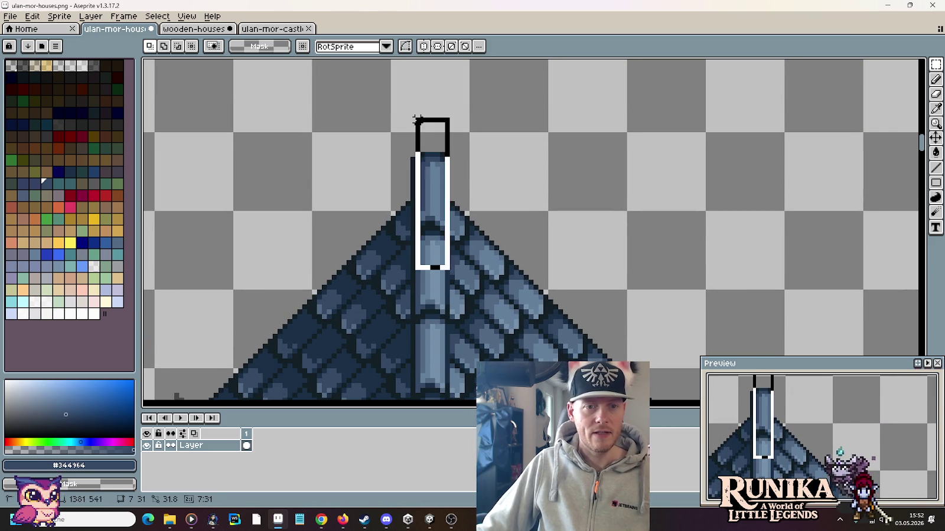
pyautogui.click(431, 187)
pyautogui.press('Return')
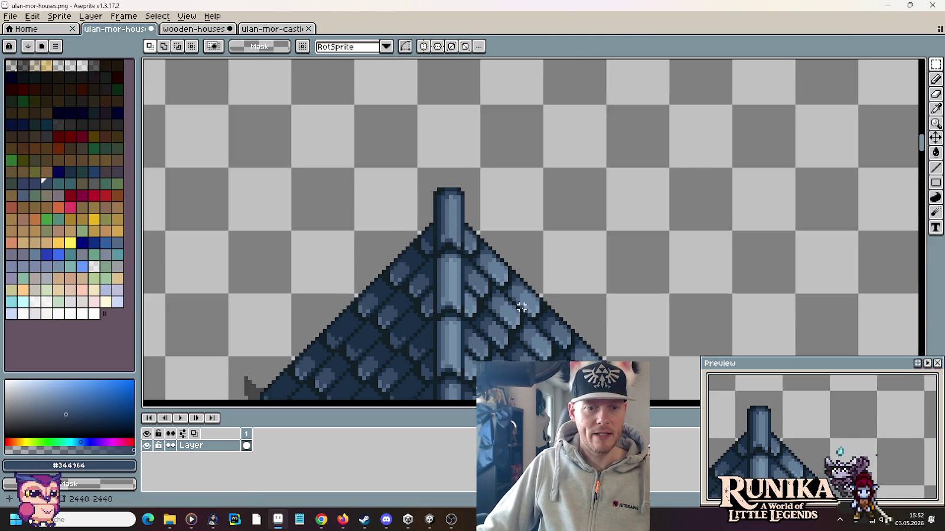
pyautogui.scroll(2, 490, 235)
pyautogui.scroll(-1, 490, 234)
pyautogui.moveTo(457, 308); pyautogui.dragTo(445, 70)
pyautogui.hotkey('ctrl', 'z')
pyautogui.scroll(1, 455, 178)
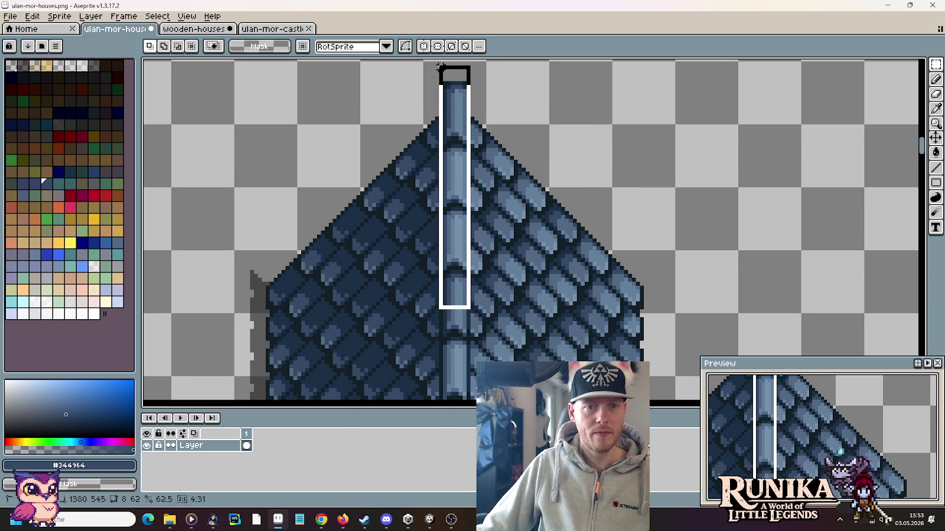
pyautogui.click(450, 140)
pyautogui.press('Return')
# Select the upper part of the roof ridge, starting from a 2×12 strip at its top
pyautogui.scroll(2, 479, 98)
pyautogui.scroll(2, 479, 98)
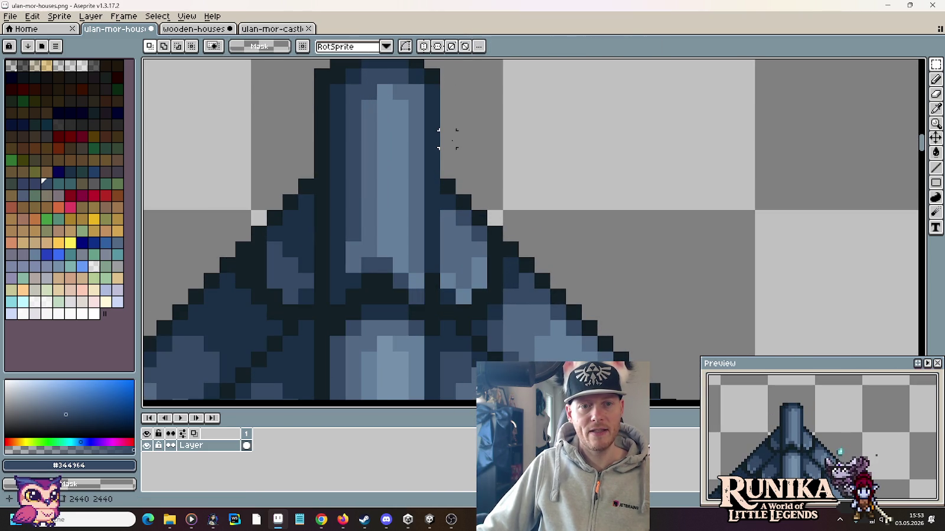
pyautogui.scroll(-4, 463, 170)
pyautogui.scroll(2, 472, 230)
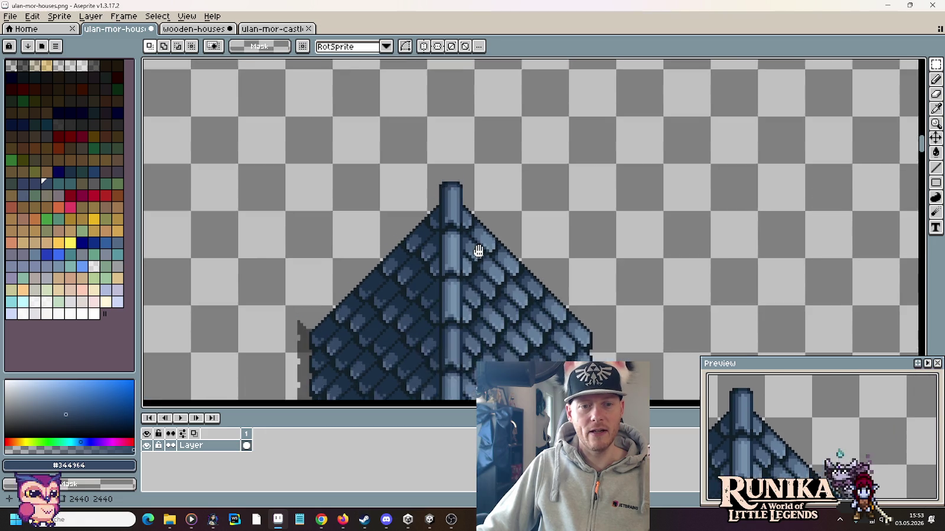
pyautogui.scroll(-4, 476, 201)
pyautogui.scroll(1, 460, 177)
pyautogui.scroll(1, 460, 192)
pyautogui.moveTo(454, 193)
pyautogui.mouseDown()
pyautogui.moveTo(454, 127)
pyautogui.moveTo(471, 126)
pyautogui.mouseUp()
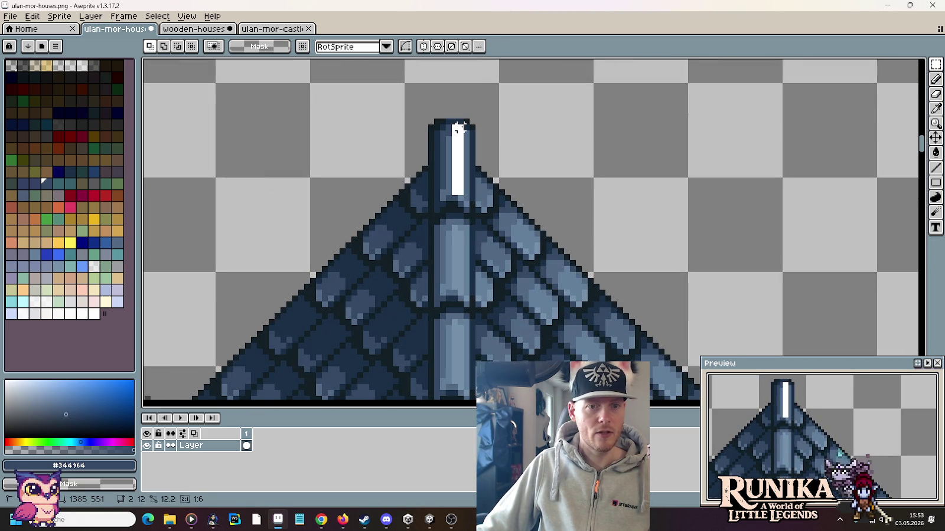
pyautogui.scroll(-1, 531, 177)
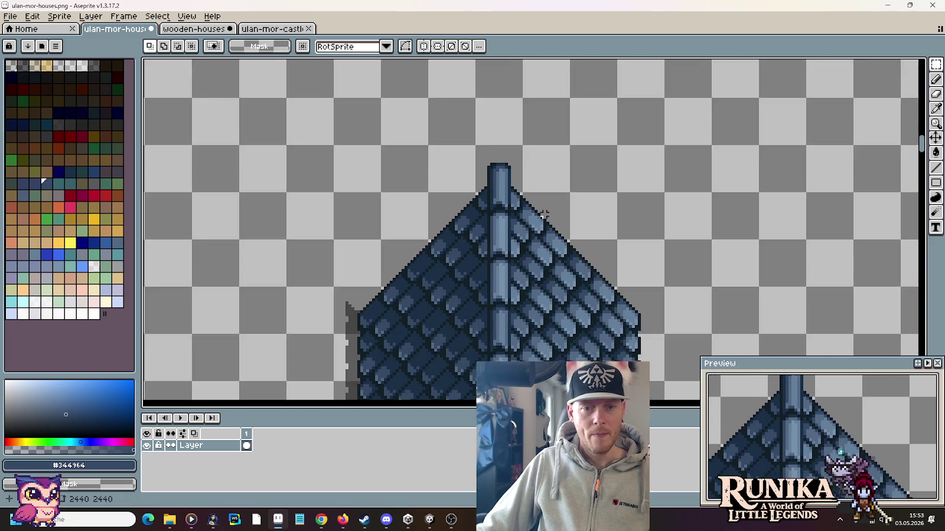
pyautogui.scroll(-1, 514, 146)
pyautogui.scroll(1, 514, 146)
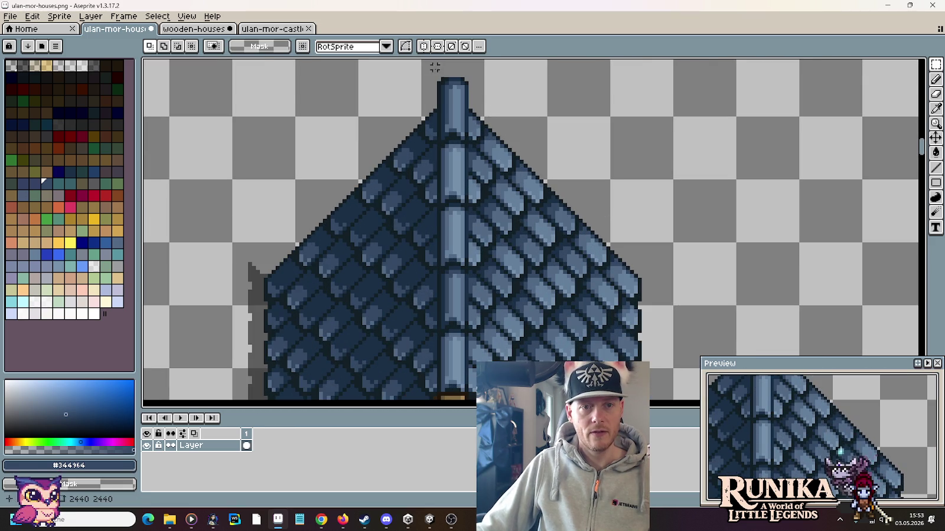
pyautogui.moveTo(439, 71); pyautogui.dragTo(471, 357)
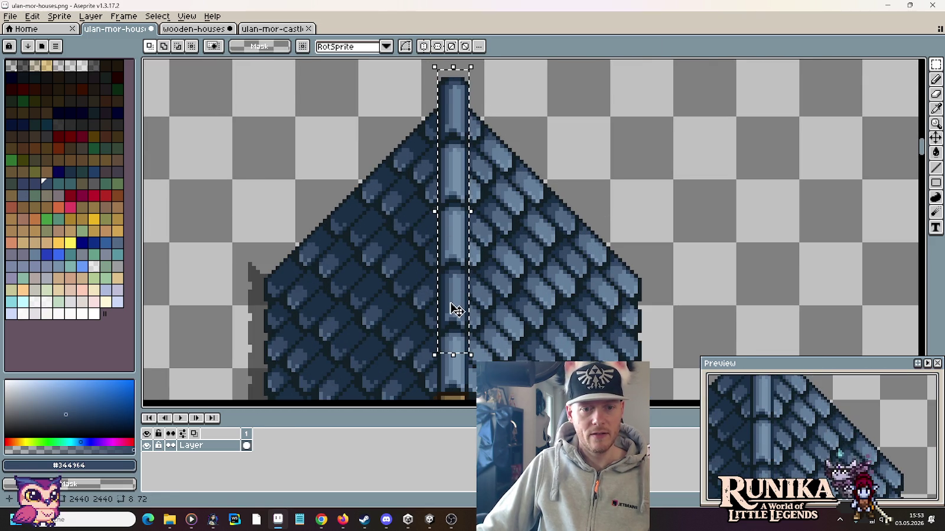
# Lower the selected ridge piece by about 7 px and deselect
pyautogui.moveTo(455, 312); pyautogui.dragTo(438, 63)
pyautogui.click(474, 304)
pyautogui.moveTo(452, 177); pyautogui.dragTo(452, 181)
pyautogui.click(466, 237)
pyautogui.moveTo(470, 244); pyautogui.dragTo(436, 71)
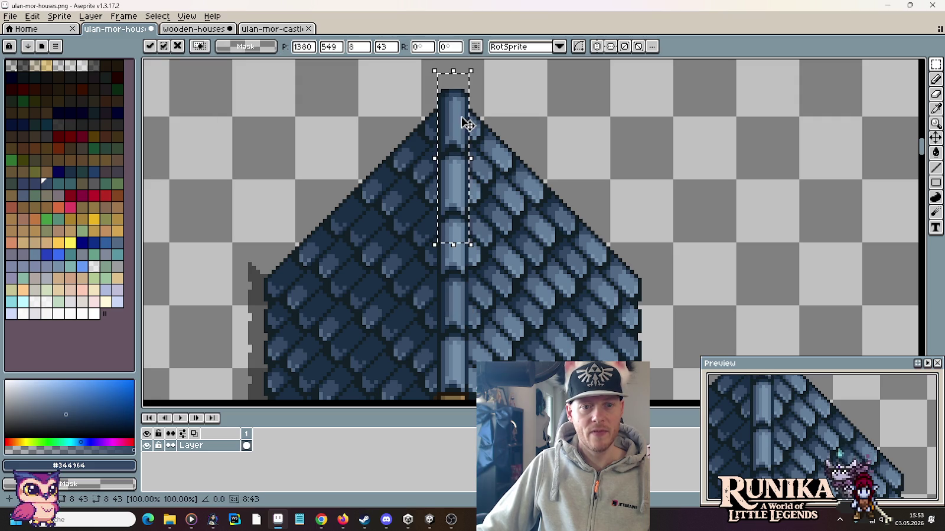
pyautogui.hotkey('ctrl', 'd')
pyautogui.moveTo(466, 182); pyautogui.dragTo(437, 79)
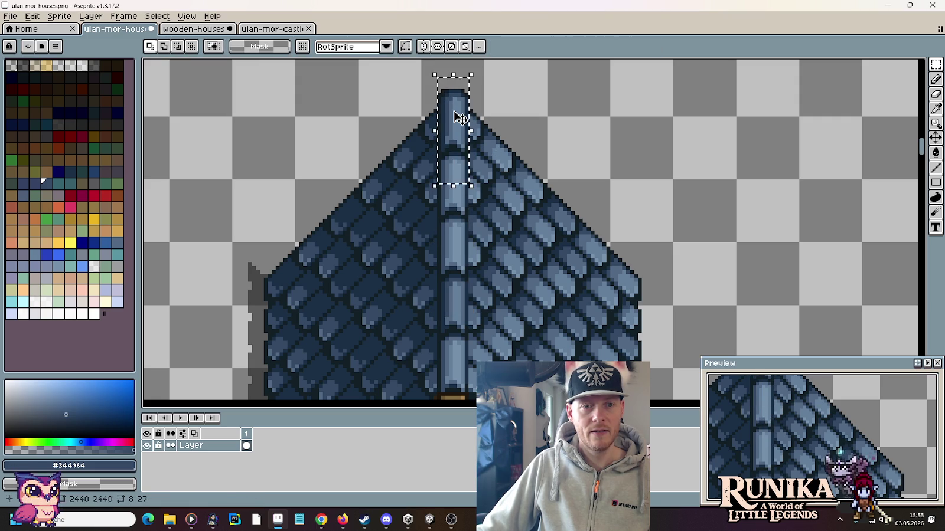
pyautogui.hotkey('ctrl', 'd')
# Nudge the ridge top down one pixel at the peak, then save ulan-mor-houses.png
pyautogui.scroll(-1, 512, 146)
pyautogui.scroll(-1, 561, 183)
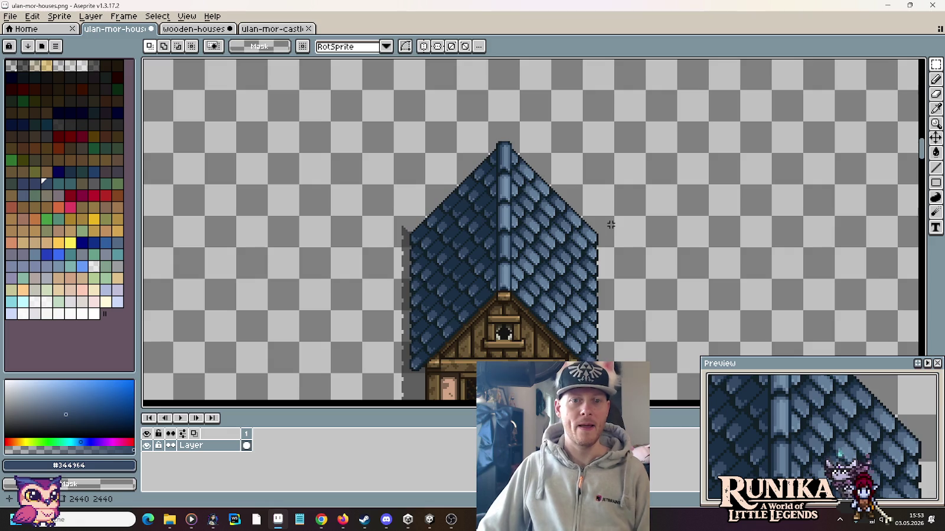
pyautogui.scroll(1, 525, 156)
pyautogui.scroll(1, 496, 118)
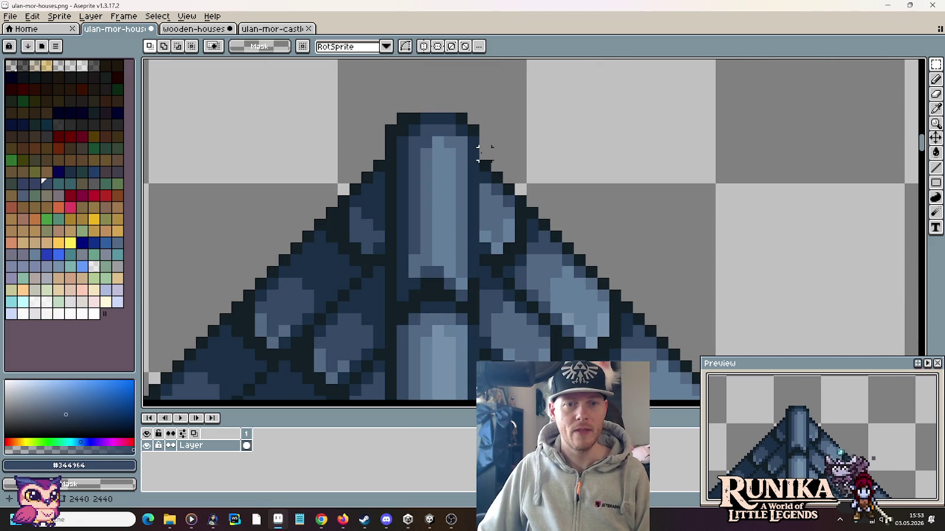
pyautogui.moveTo(382, 87); pyautogui.dragTo(481, 244)
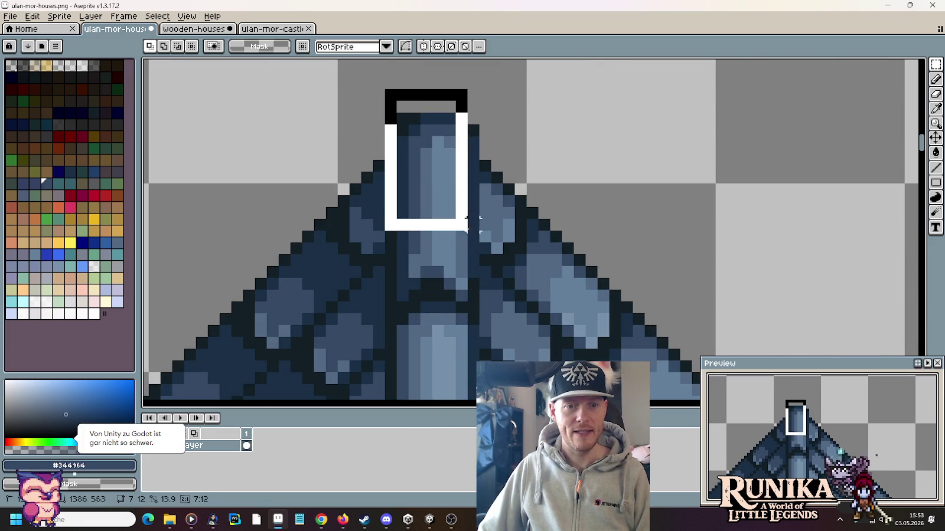
pyautogui.press('Down')
pyautogui.hotkey('ctrl', 'd')
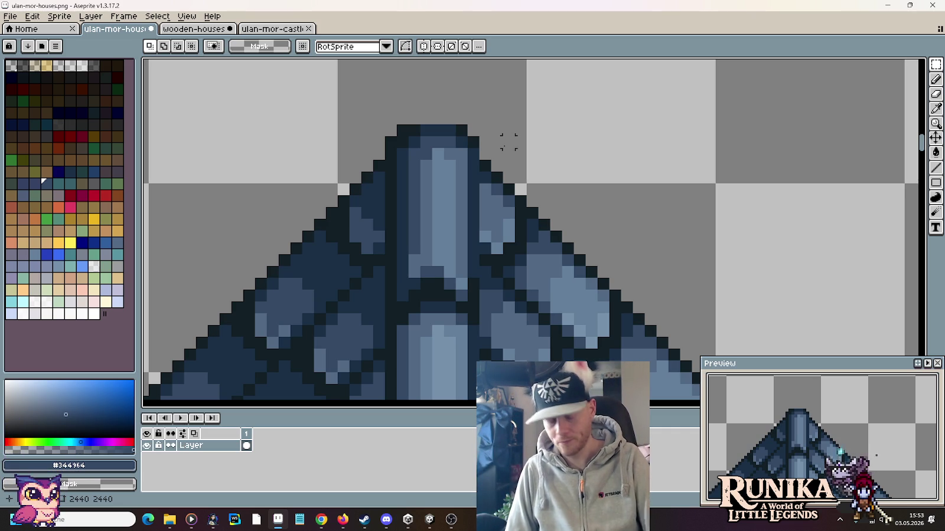
pyautogui.hotkey('ctrl', 's')
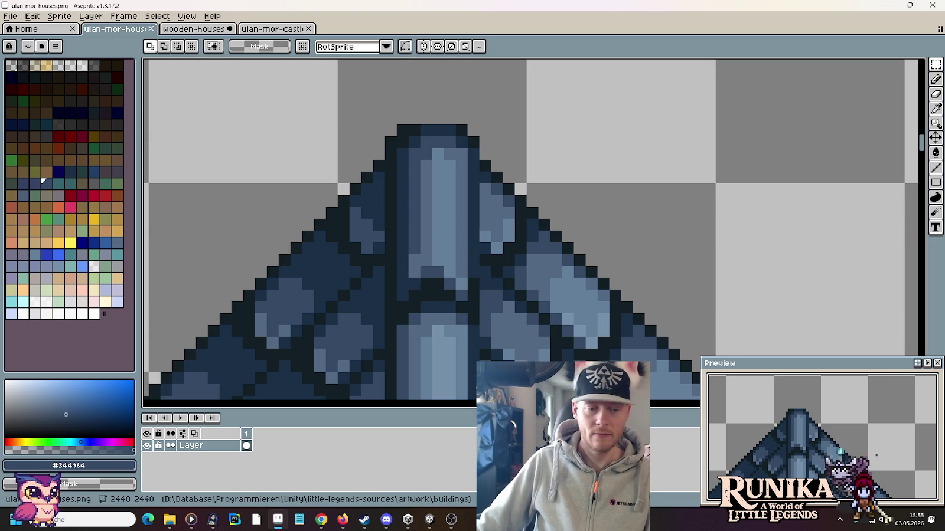
pyautogui.click(16, 521)
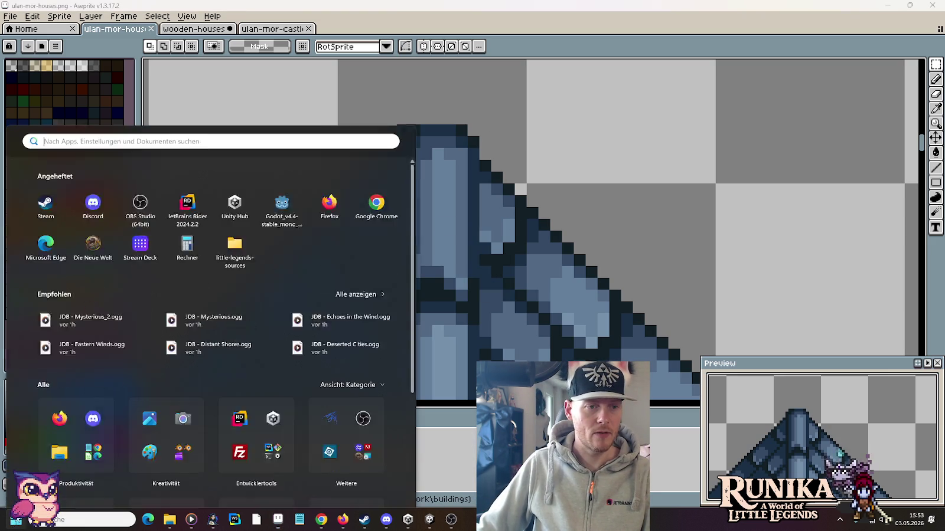
pyautogui.click(272, 165)
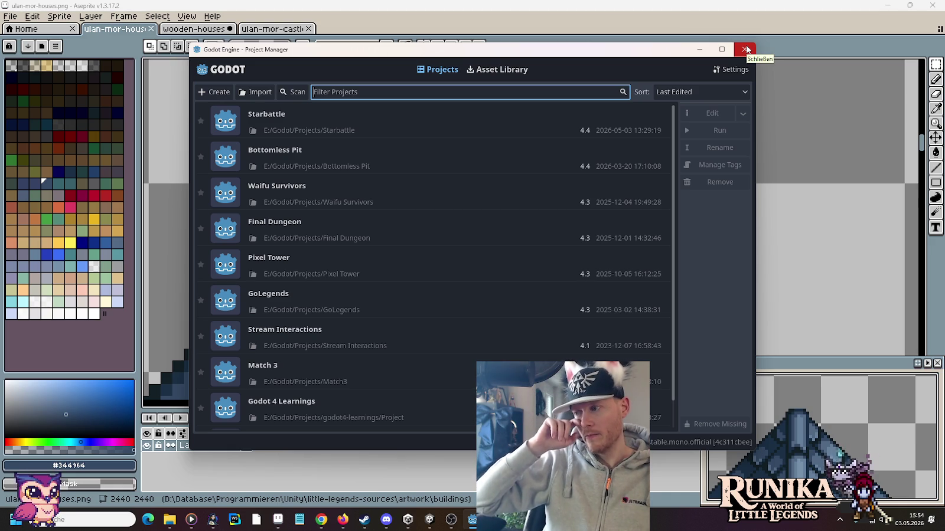
pyautogui.click(745, 50)
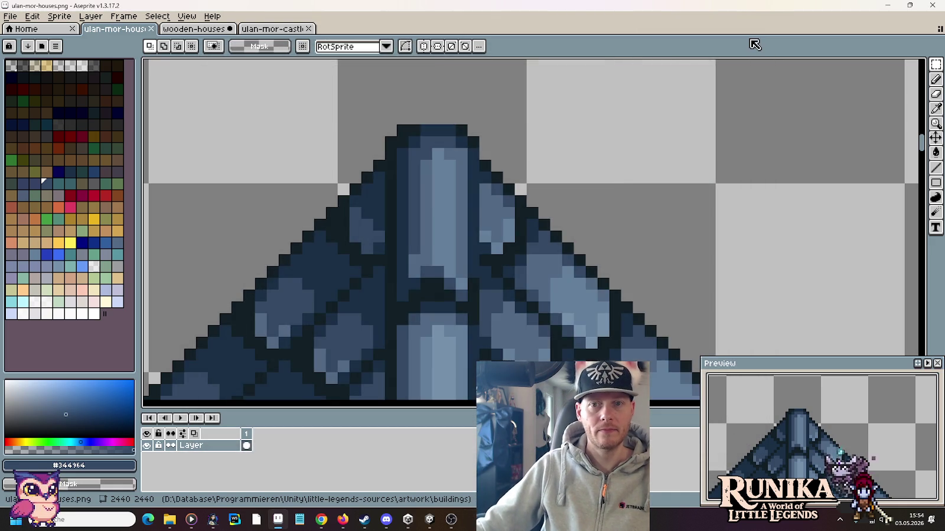
pyautogui.scroll(-3, 602, 219)
# Pan and zoom across the house sprite sheet to look for roof pieces
pyautogui.scroll(-2, 606, 228)
pyautogui.scroll(1, 521, 193)
pyautogui.scroll(2, 521, 193)
pyautogui.moveTo(327, 238); pyautogui.dragTo(614, 195)
pyautogui.moveTo(366, 201); pyautogui.dragTo(608, 195)
pyautogui.scroll(-2, 459, 233)
pyautogui.moveTo(375, 283); pyautogui.dragTo(520, 139)
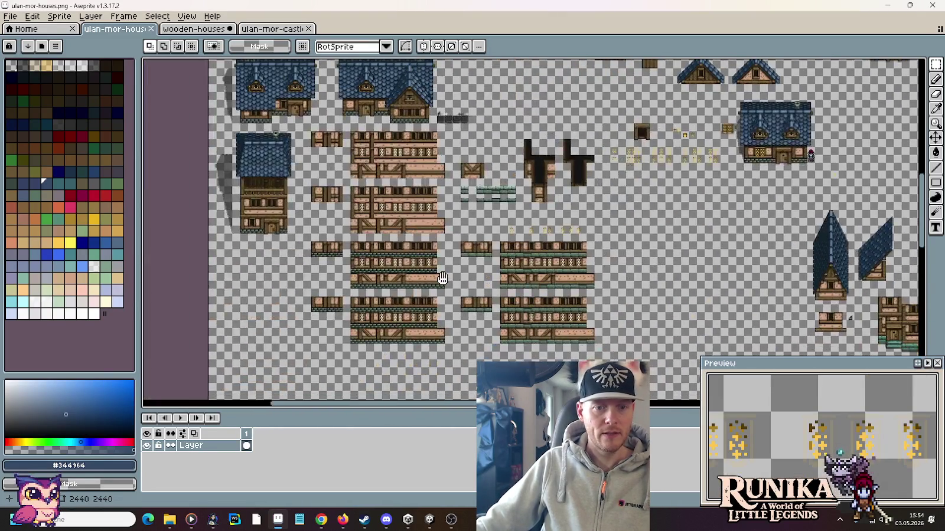
pyautogui.moveTo(443, 279); pyautogui.dragTo(576, 102)
pyautogui.moveTo(413, 148); pyautogui.dragTo(531, 354)
pyautogui.moveTo(532, 73); pyautogui.dragTo(535, 142)
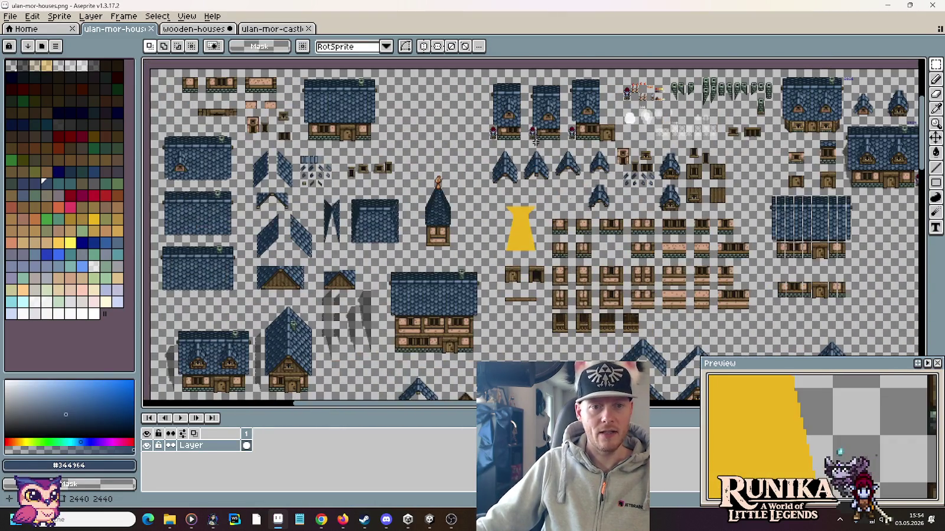
pyautogui.moveTo(657, 193); pyautogui.dragTo(359, 196)
pyautogui.moveTo(402, 402); pyautogui.dragTo(406, 278)
pyautogui.moveTo(460, 355); pyautogui.dragTo(536, 187)
pyautogui.scroll(-2, 499, 153)
pyautogui.moveTo(498, 153); pyautogui.dragTo(521, 78)
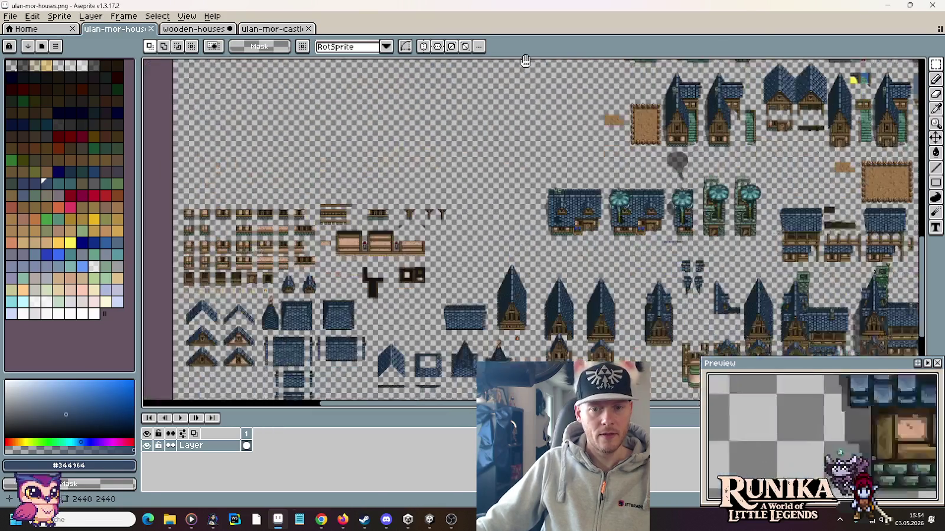
pyautogui.scroll(1, 498, 153)
pyautogui.scroll(2, 498, 153)
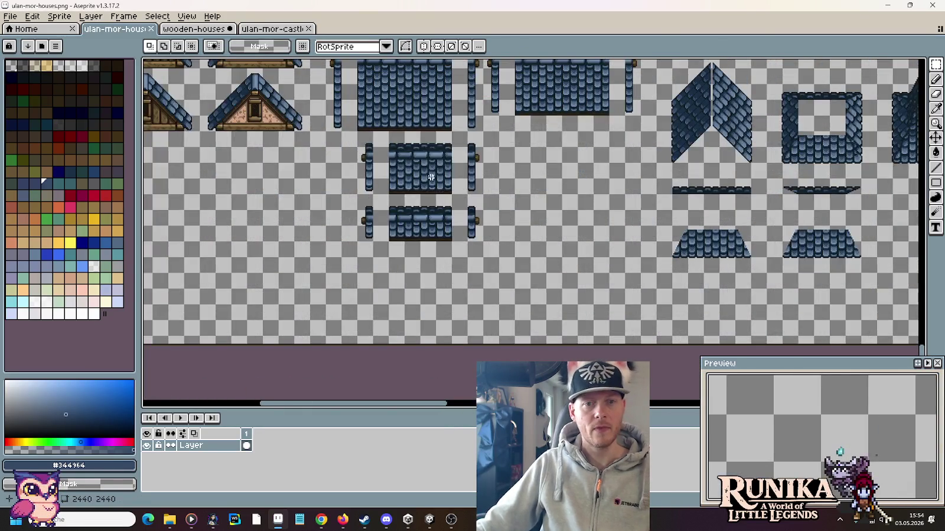
pyautogui.scroll(1, 460, 215)
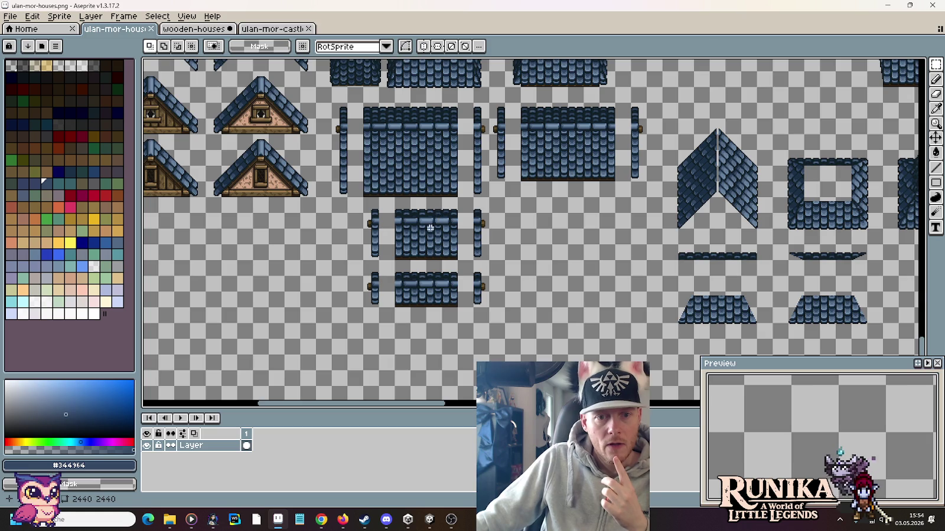
# Select the 128×96 roof tile with its ridge
pyautogui.moveTo(518, 107); pyautogui.dragTo(608, 182)
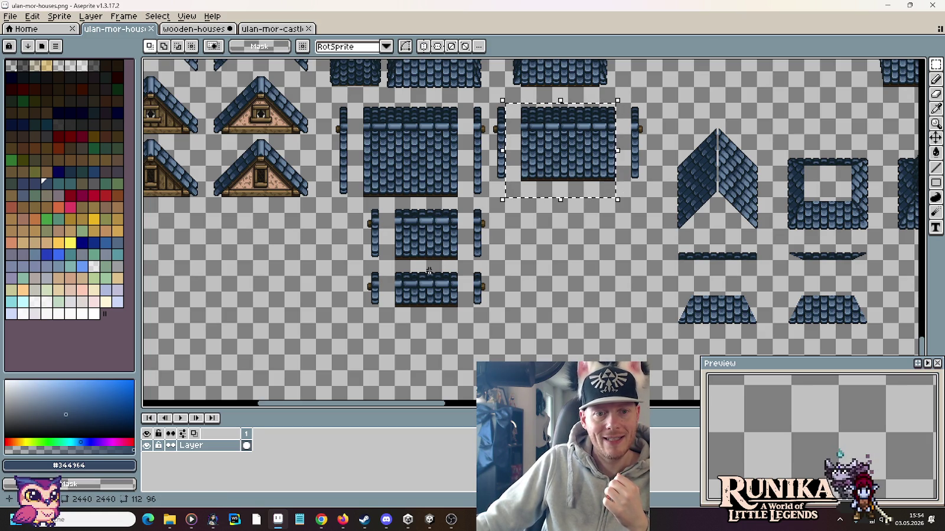
pyautogui.moveTo(470, 257); pyautogui.dragTo(395, 216)
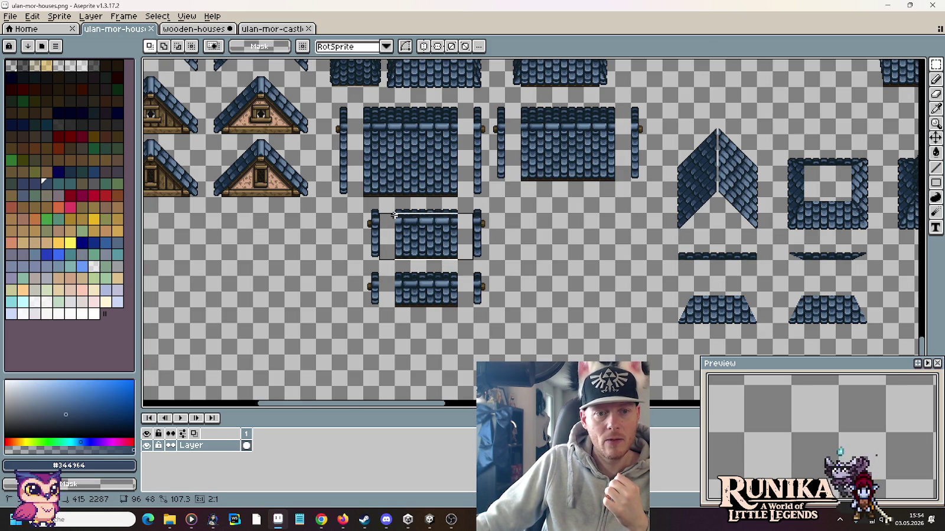
pyautogui.click(619, 187)
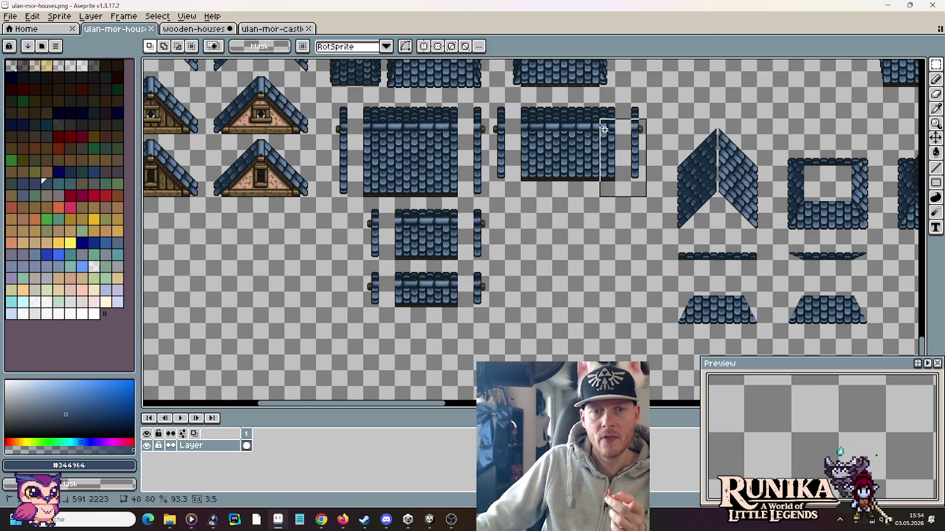
pyautogui.moveTo(648, 199); pyautogui.dragTo(518, 101)
pyautogui.scroll(-2, 539, 117)
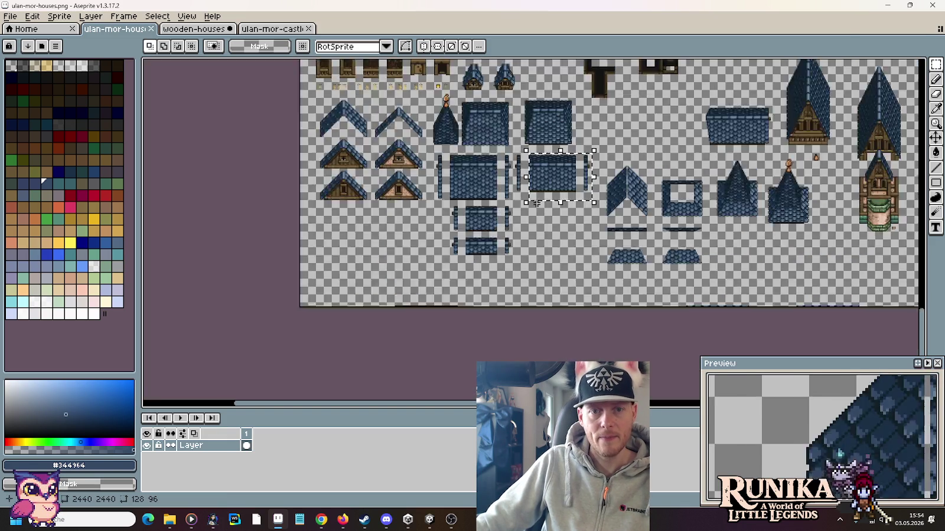
pyautogui.scroll(-1, 540, 117)
# Paste the 128×96 roof tile and position it just right of the house
pyautogui.moveTo(650, 289)
pyautogui.mouseDown()
pyautogui.moveTo(511, 289)
pyautogui.moveTo(472, 366)
pyautogui.mouseUp()
pyautogui.scroll(5, 443, 213)
pyautogui.hotkey('ctrl', 'v')
pyautogui.moveTo(549, 242)
pyautogui.mouseDown()
pyautogui.moveTo(548, 287)
pyautogui.moveTo(583, 197)
pyautogui.mouseUp()
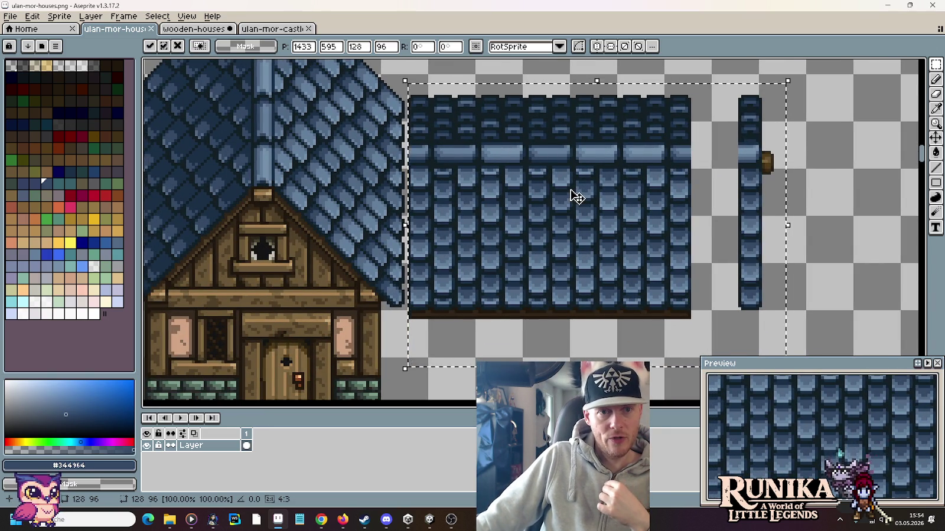
pyautogui.moveTo(576, 192); pyautogui.dragTo(573, 196)
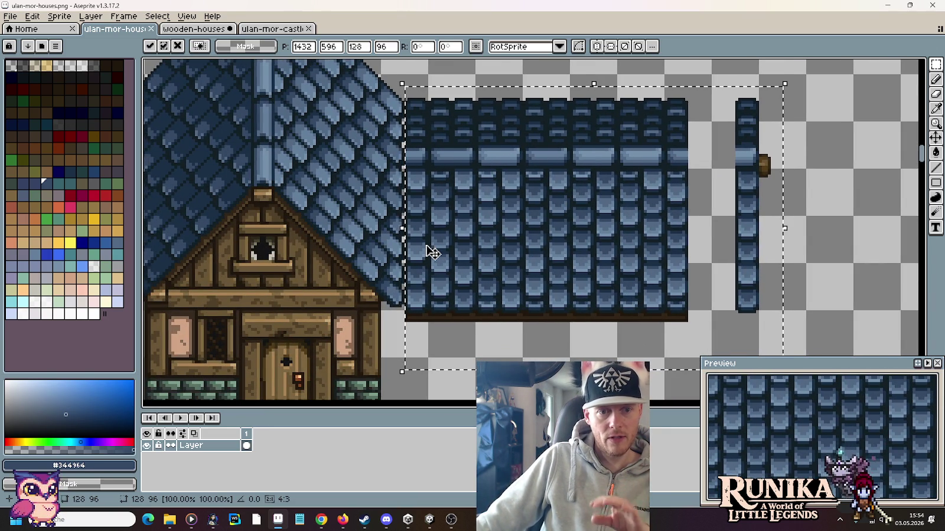
pyautogui.moveTo(437, 252); pyautogui.dragTo(566, 234)
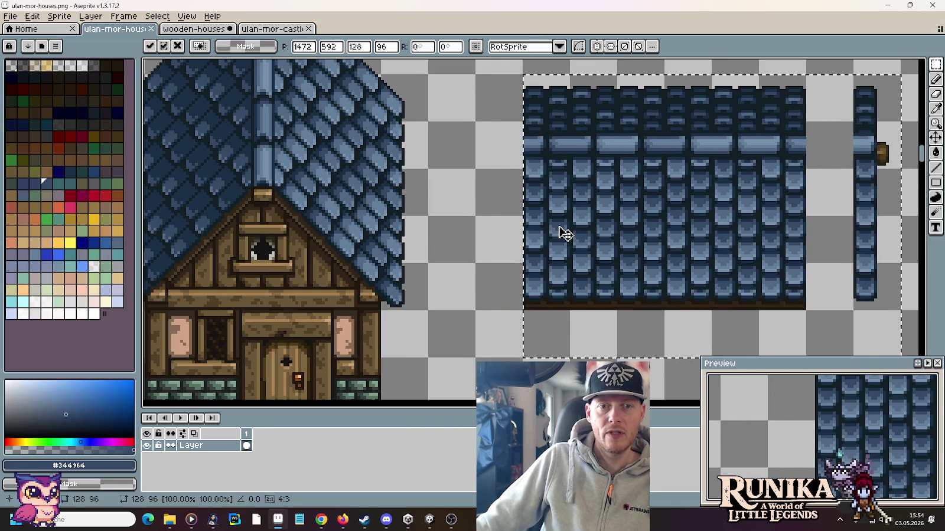
pyautogui.scroll(-1, 566, 234)
pyautogui.scroll(-1, 566, 234)
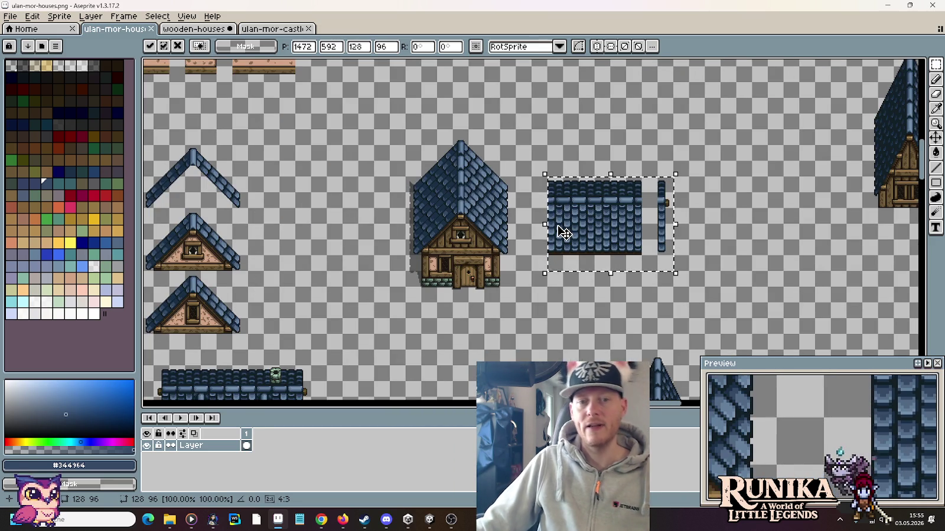
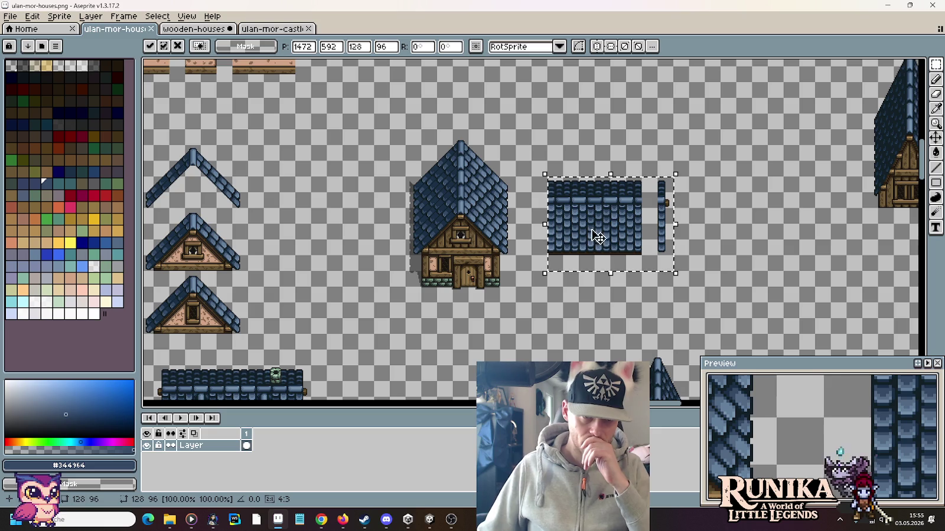
# Commit the moved extension-roof piece
pyautogui.hotkey('ctrl', 'd')
pyautogui.scroll(3, 726, 224)
pyautogui.hscroll(-3, 551, 213)
pyautogui.scroll(2, 516, 137)
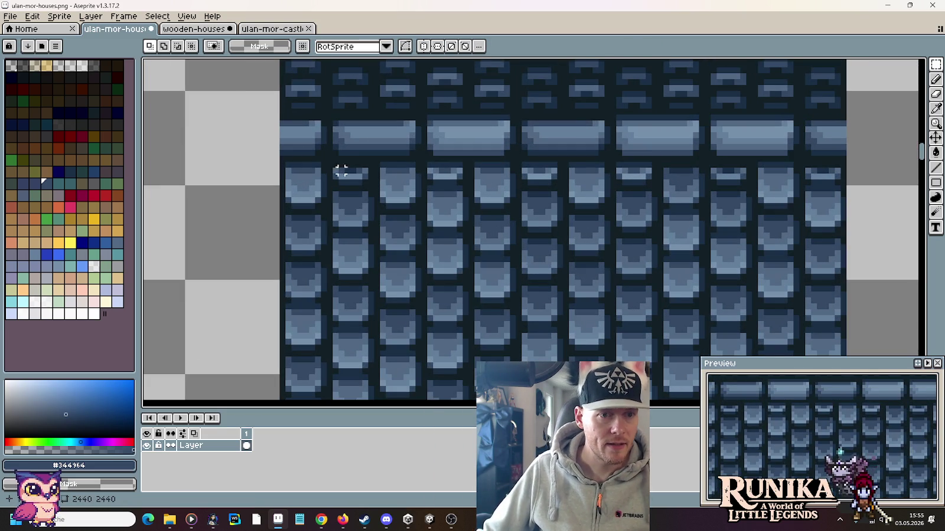
# Copy a 24x4 tile-cap strip below the roof and erase its middle cap
pyautogui.moveTo(329, 165); pyautogui.dragTo(470, 182)
pyautogui.scroll(-3, 504, 209)
pyautogui.moveTo(449, 80)
pyautogui.mouseDown()
pyautogui.moveTo(440, 395)
pyautogui.moveTo(456, 271)
pyautogui.mouseUp()
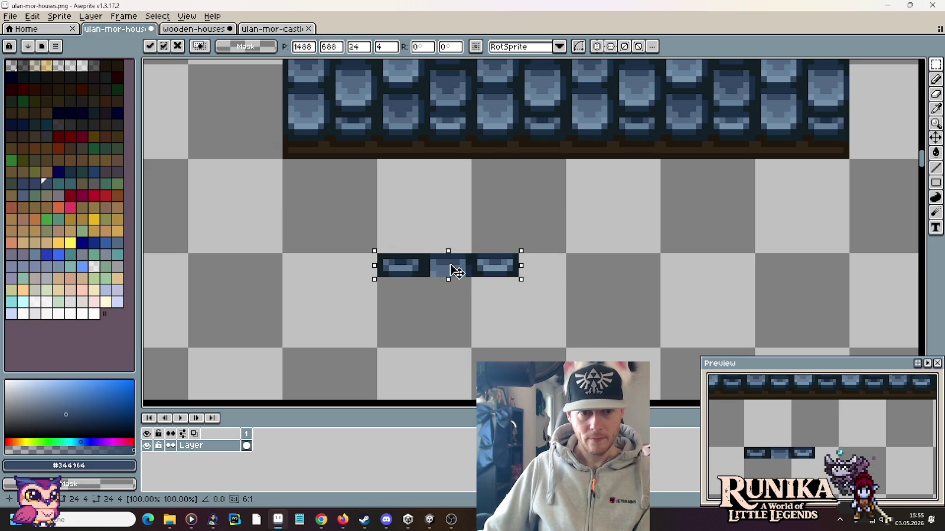
pyautogui.press('Return')
pyautogui.moveTo(424, 254); pyautogui.dragTo(471, 277)
pyautogui.press('Delete')
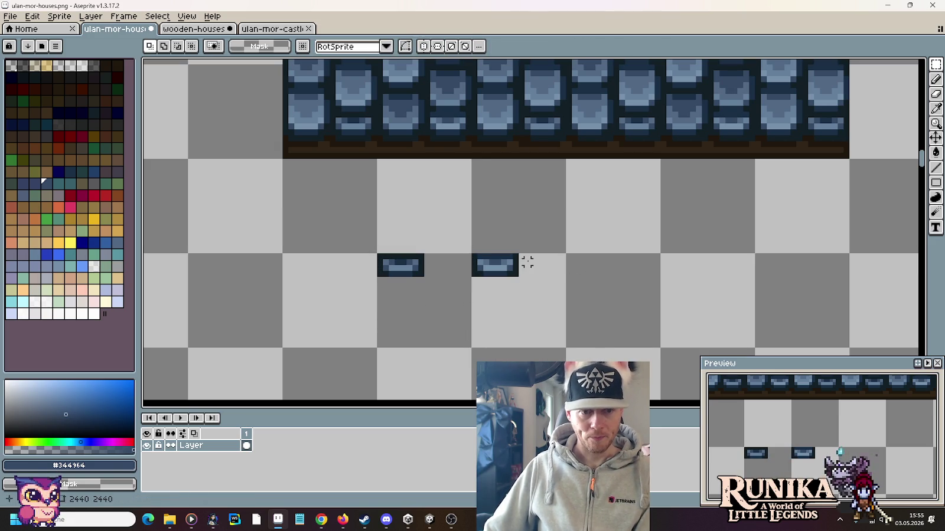
# Select the tile row beneath the ridge band
pyautogui.scroll(-2, 527, 262)
pyautogui.scroll(1, 381, 143)
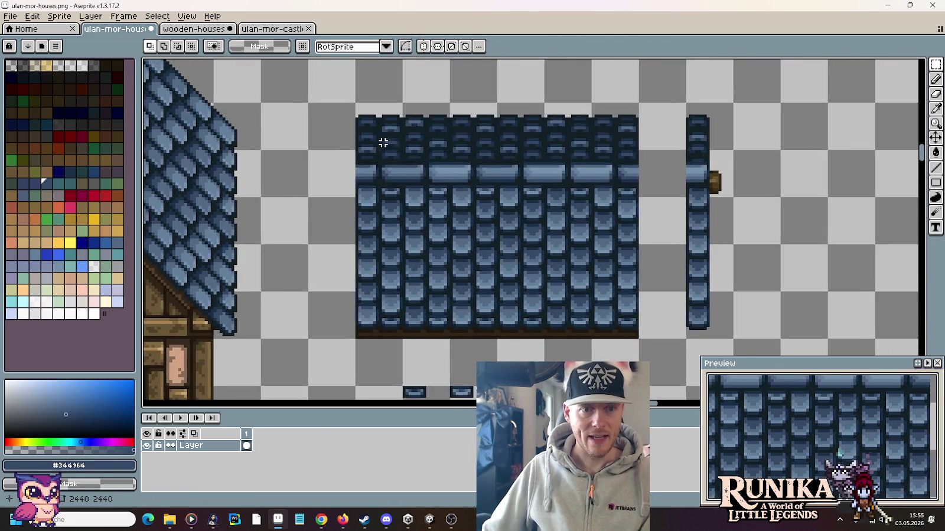
pyautogui.scroll(1, 392, 209)
pyautogui.scroll(2, 339, 129)
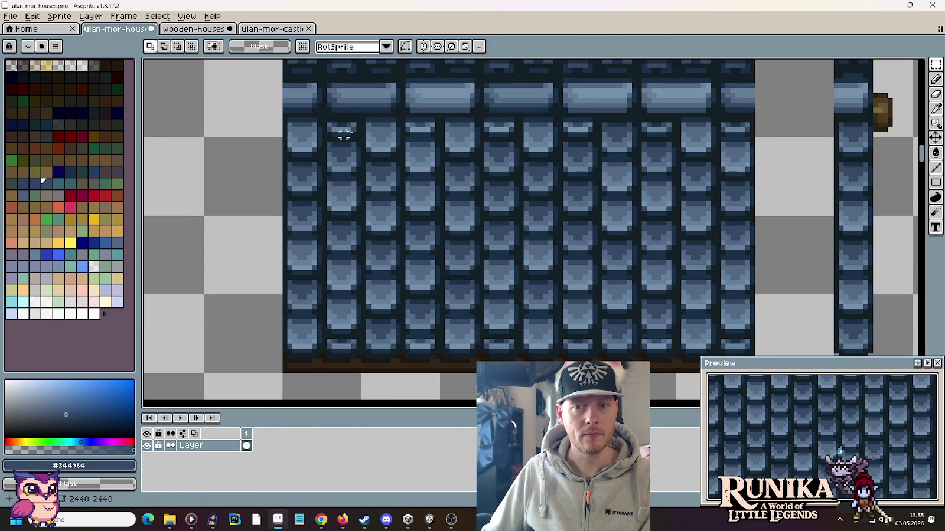
pyautogui.moveTo(751, 119)
pyautogui.mouseDown()
pyautogui.moveTo(291, 161)
pyautogui.moveTo(270, 154)
pyautogui.mouseUp()
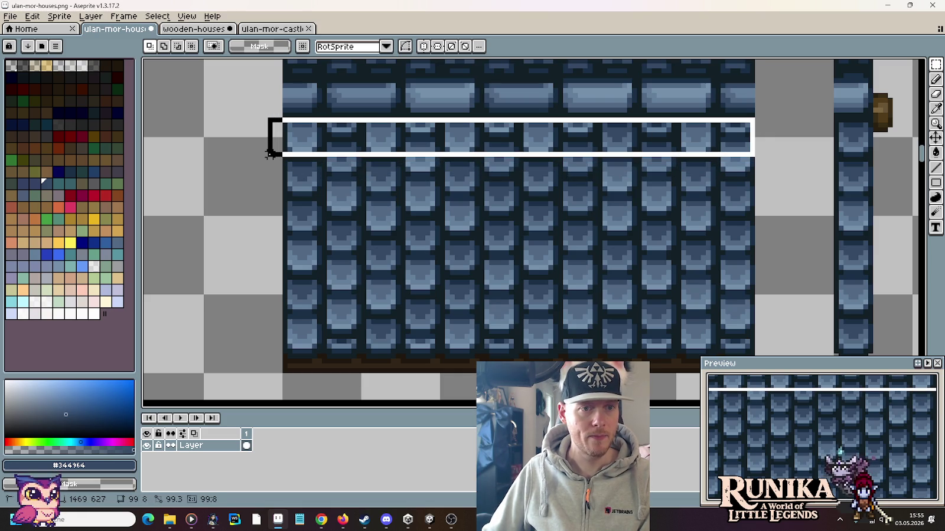
# Delete the tile row under the ridge band, then cancel a trial single-tile move
pyautogui.press('Delete')
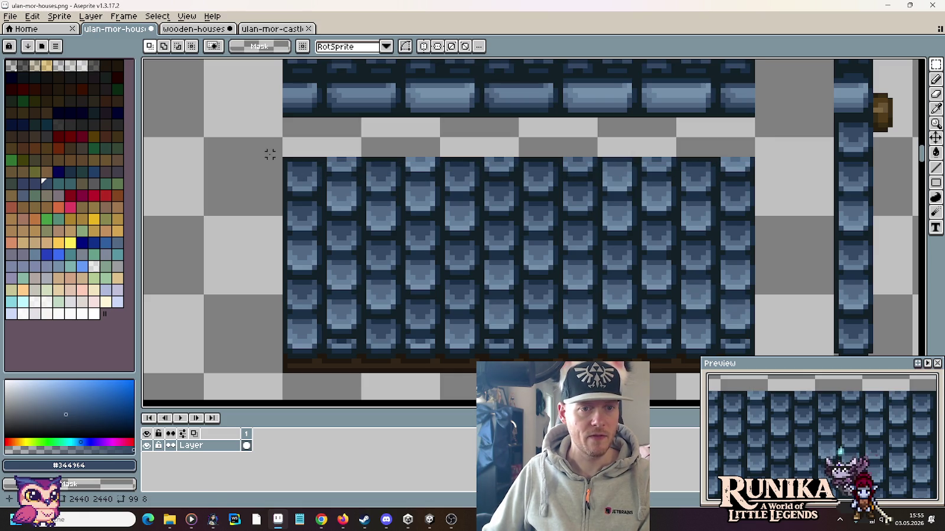
pyautogui.scroll(-1, 378, 258)
pyautogui.scroll(-3, 401, 270)
pyautogui.moveTo(483, 329)
pyautogui.mouseDown()
pyautogui.moveTo(485, 342)
pyautogui.moveTo(460, 228)
pyautogui.mouseUp()
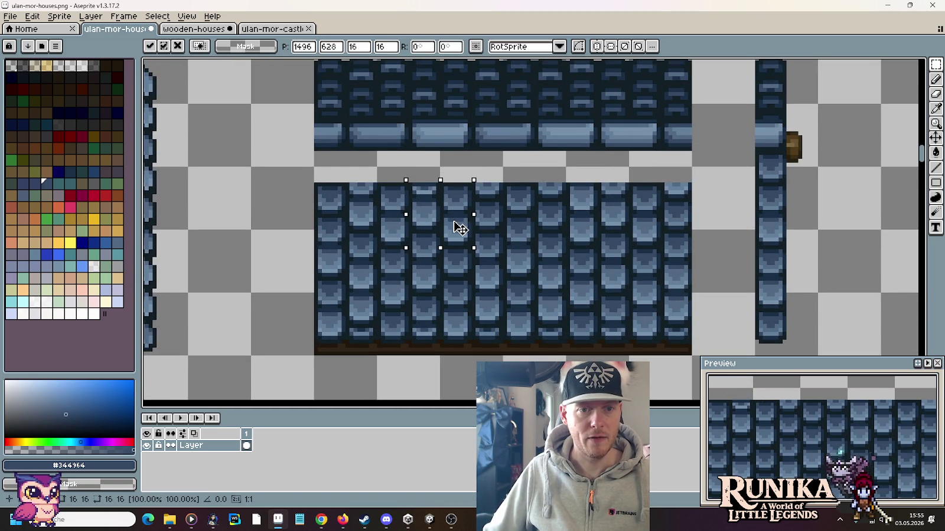
pyautogui.moveTo(459, 228); pyautogui.dragTo(685, 227)
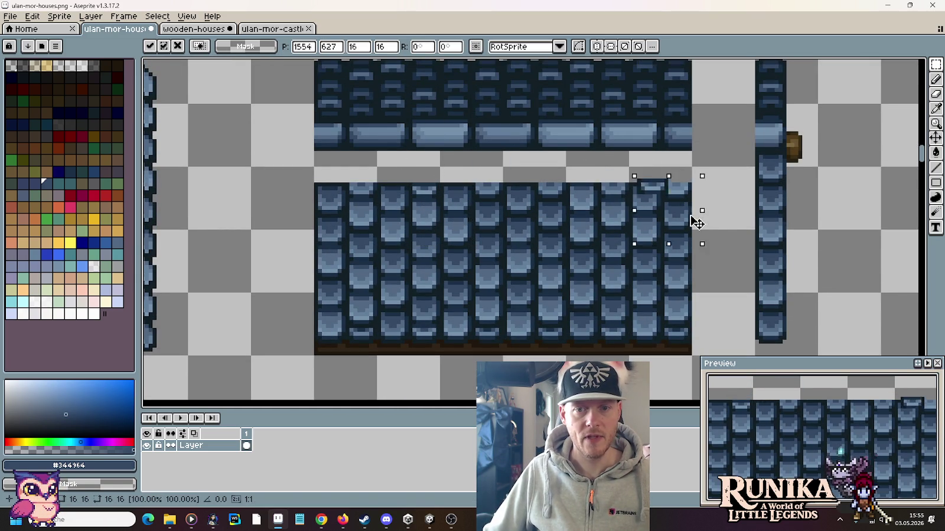
pyautogui.press('Escape')
# Paste a 16x16 roof tile onto the roof
pyautogui.scroll(-2, 517, 287)
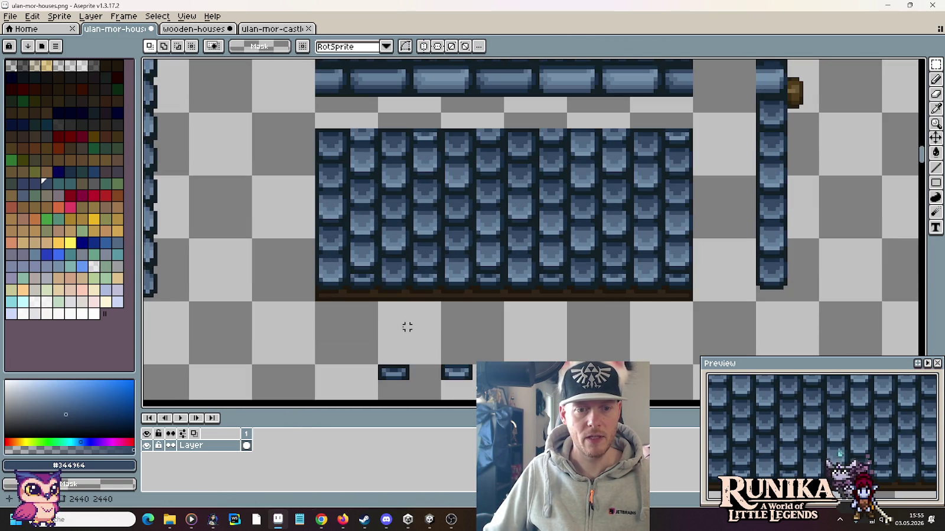
pyautogui.hotkey('ctrl', 'v')
pyautogui.moveTo(407, 392)
pyautogui.mouseDown()
pyautogui.moveTo(384, 163)
pyautogui.moveTo(512, 153)
pyautogui.moveTo(634, 161)
pyautogui.mouseUp()
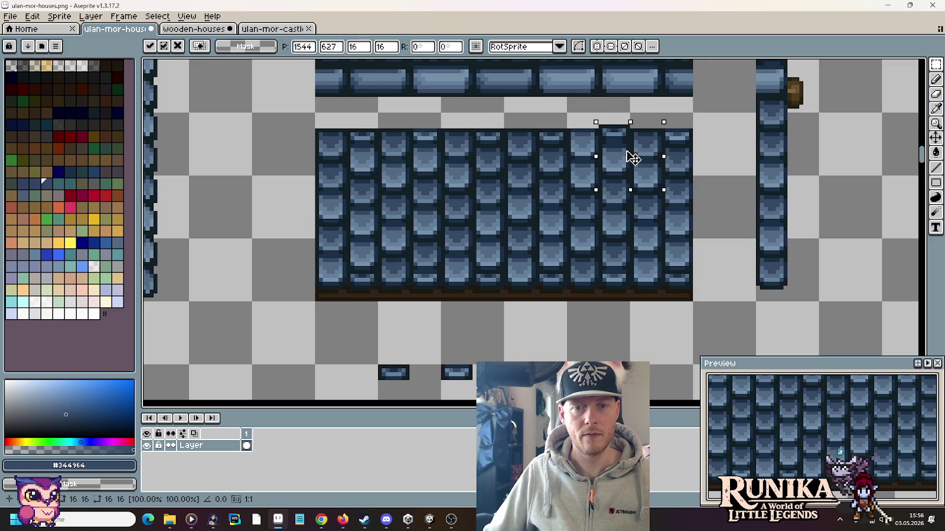
pyautogui.click(694, 213)
# Move the side post's top and the upper roof rows down to close the gap
pyautogui.scroll(-1, 709, 302)
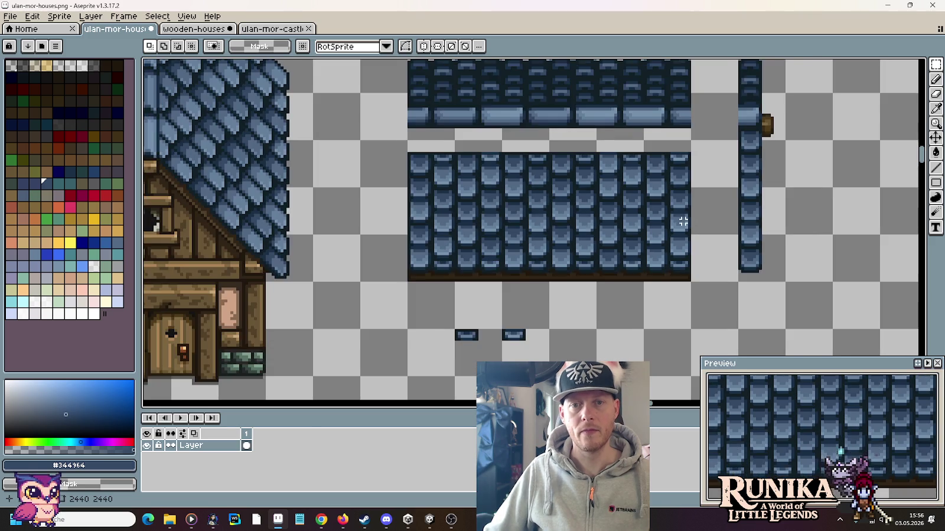
pyautogui.moveTo(679, 186); pyautogui.dragTo(644, 253)
pyautogui.scroll(1, 730, 239)
pyautogui.scroll(1, 730, 238)
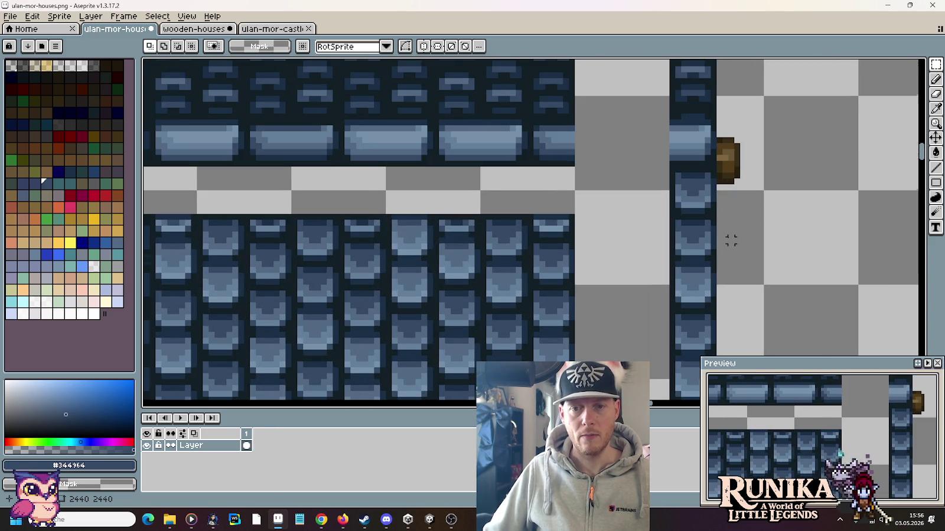
pyautogui.moveTo(669, 168); pyautogui.dragTo(712, 210)
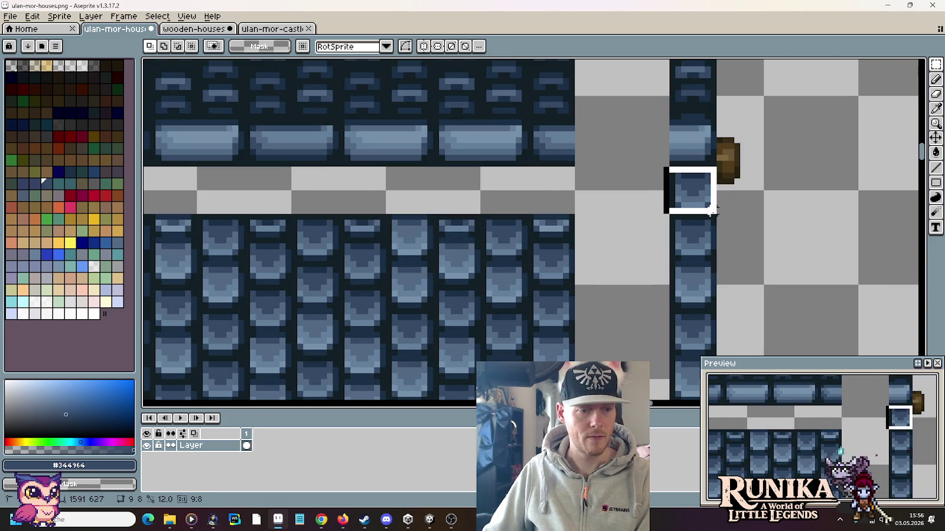
pyautogui.scroll(-1, 716, 167)
pyautogui.scroll(-1, 716, 167)
pyautogui.moveTo(735, 175)
pyautogui.mouseDown()
pyautogui.moveTo(708, 108)
pyautogui.moveTo(708, 128)
pyautogui.mouseUp()
pyautogui.moveTo(644, 86); pyautogui.dragTo(364, 176)
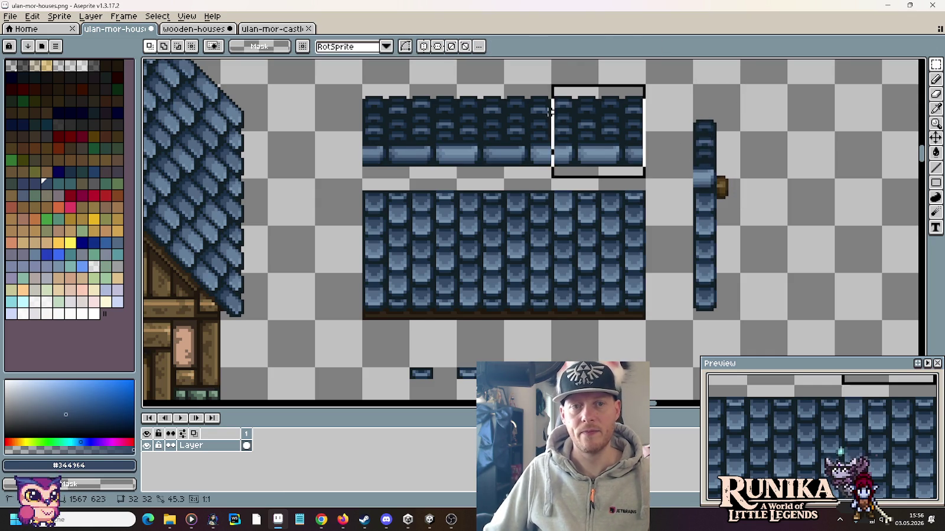
pyautogui.moveTo(381, 105); pyautogui.dragTo(380, 129)
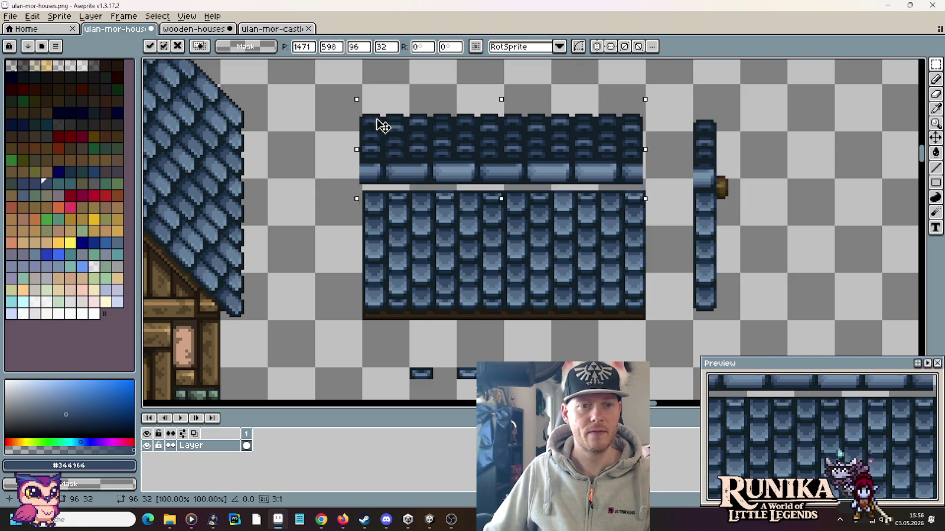
# Drop the moved roof rows and discard a trial strip selection
pyautogui.click(327, 141)
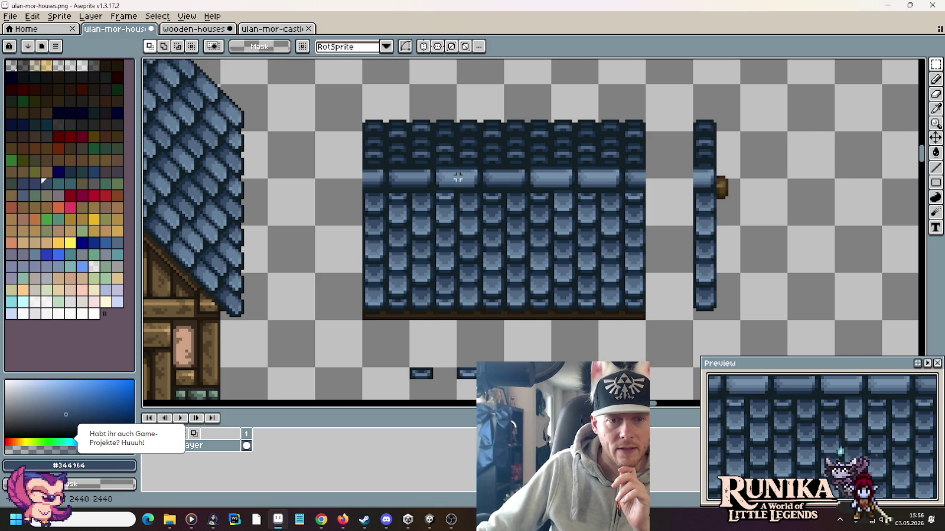
pyautogui.scroll(2, 437, 168)
pyautogui.scroll(1, 428, 167)
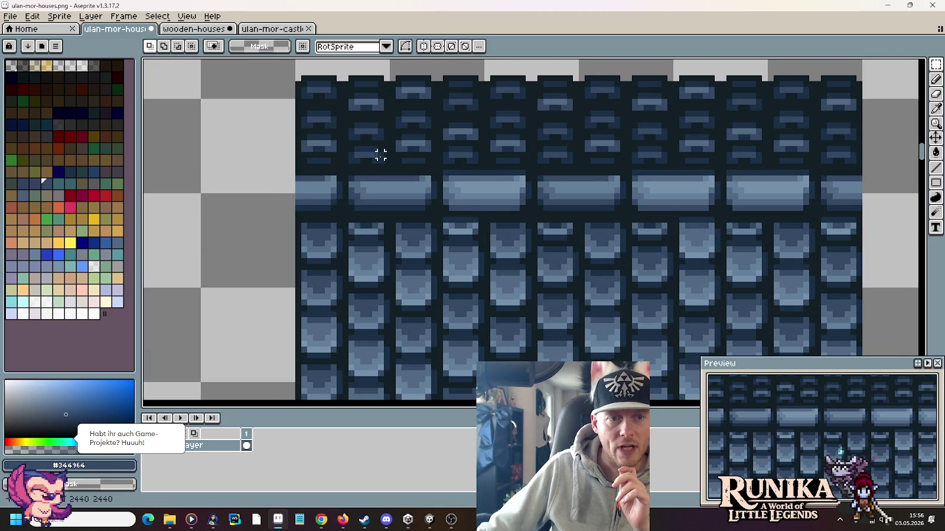
pyautogui.moveTo(299, 167)
pyautogui.mouseDown()
pyautogui.moveTo(381, 164)
pyautogui.moveTo(334, 148)
pyautogui.mouseUp()
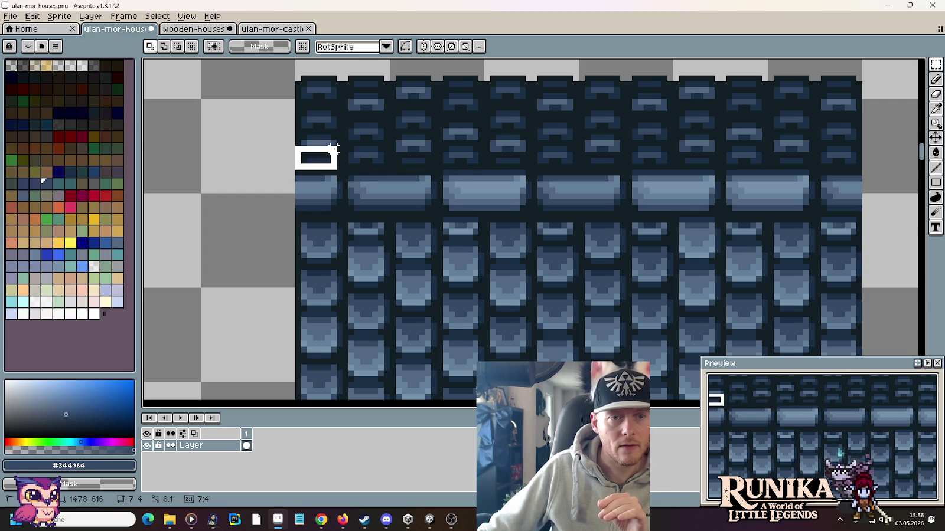
pyautogui.moveTo(335, 147); pyautogui.dragTo(313, 155)
pyautogui.hotkey('ctrl', 'd')
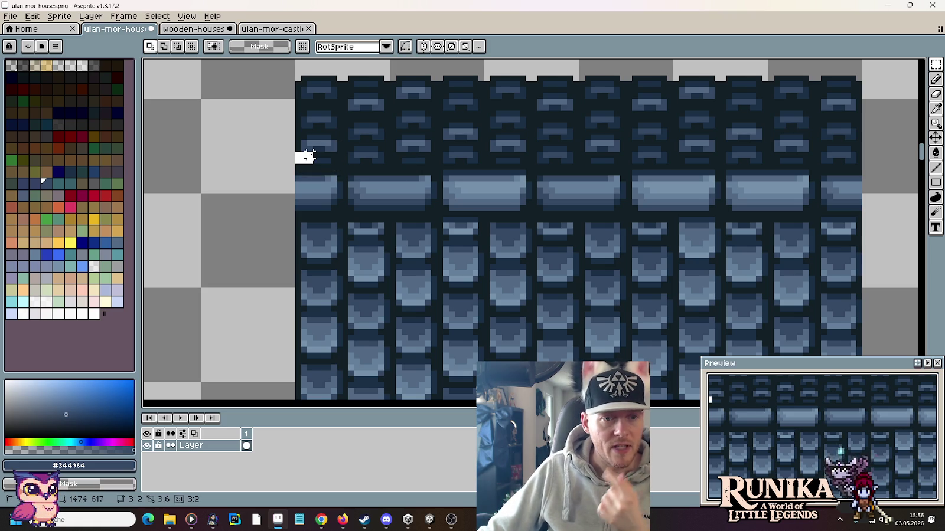
# Delete a full row of upper tiles above the ridge band
pyautogui.moveTo(323, 149); pyautogui.dragTo(858, 144)
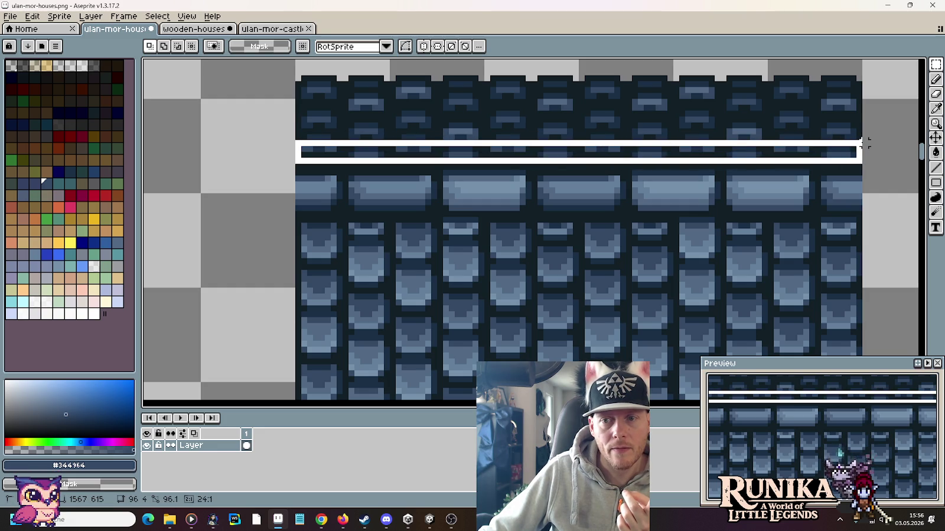
pyautogui.moveTo(863, 143); pyautogui.dragTo(863, 143)
pyautogui.press('Delete')
# Nudge the top tile strip down onto the ridge band and commit it
pyautogui.scroll(-1, 324, 85)
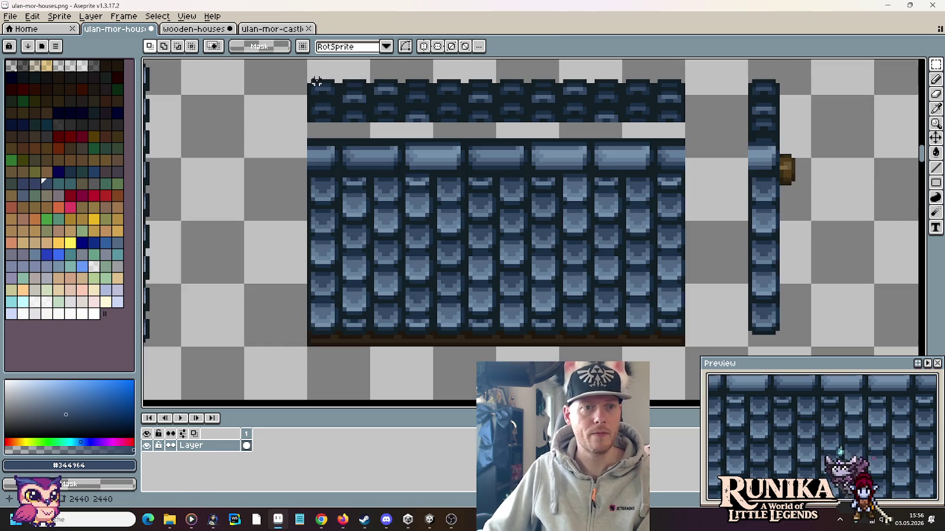
pyautogui.moveTo(297, 61); pyautogui.dragTo(699, 128)
pyautogui.press('Down')
pyautogui.press('Down')
pyautogui.press('Down')
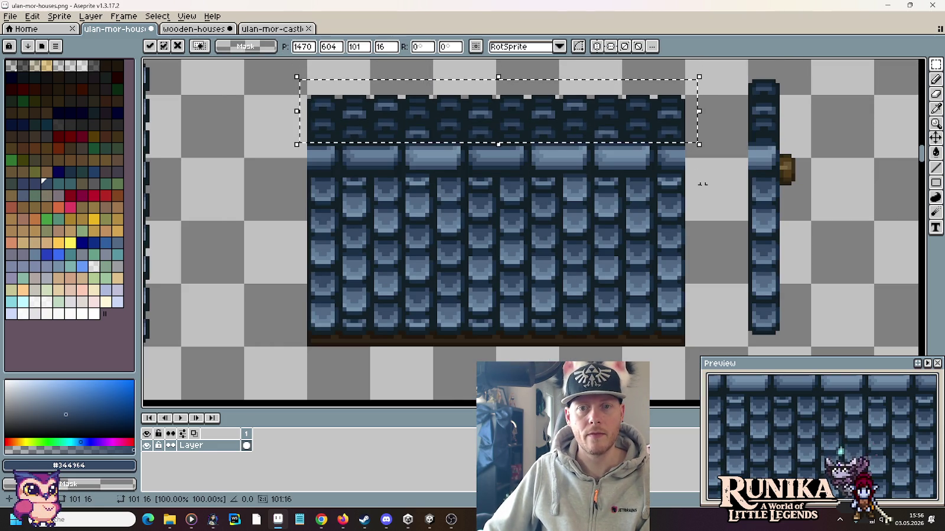
pyautogui.press('Return')
pyautogui.scroll(-3, 702, 185)
pyautogui.scroll(1, 700, 186)
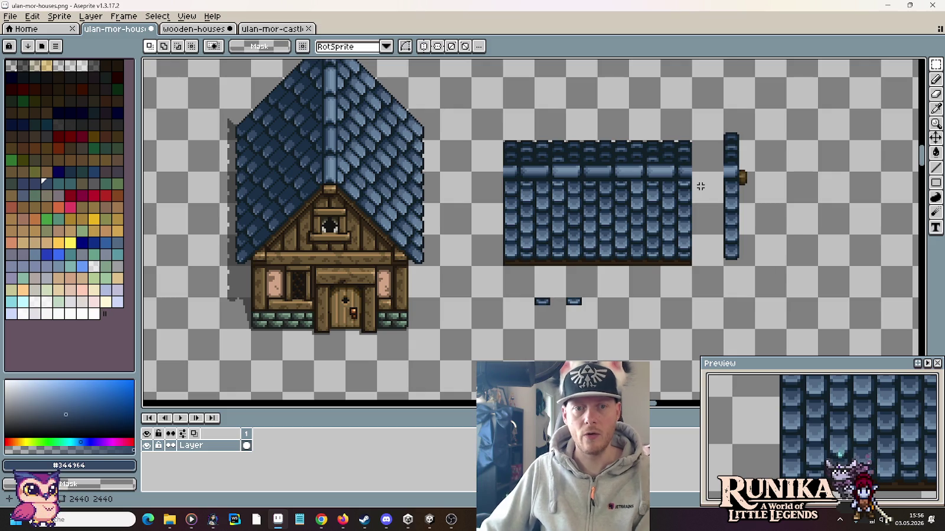
# Delete the two small tile fragments below the roof
pyautogui.moveTo(534, 297); pyautogui.dragTo(593, 329)
pyautogui.press('Delete')
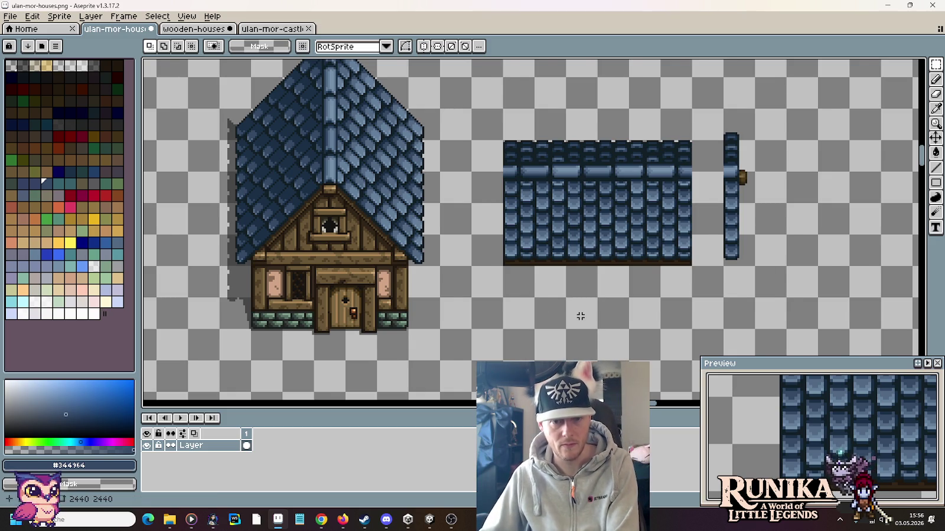
pyautogui.scroll(-2, 581, 316)
pyautogui.moveTo(570, 278); pyautogui.dragTo(561, 281)
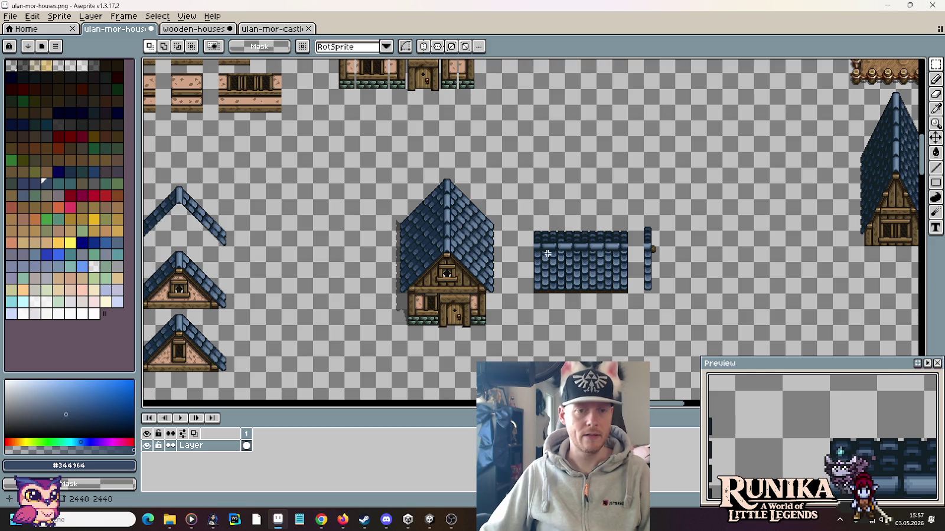
pyautogui.scroll(2, 372, 281)
pyautogui.scroll(-2, 556, 296)
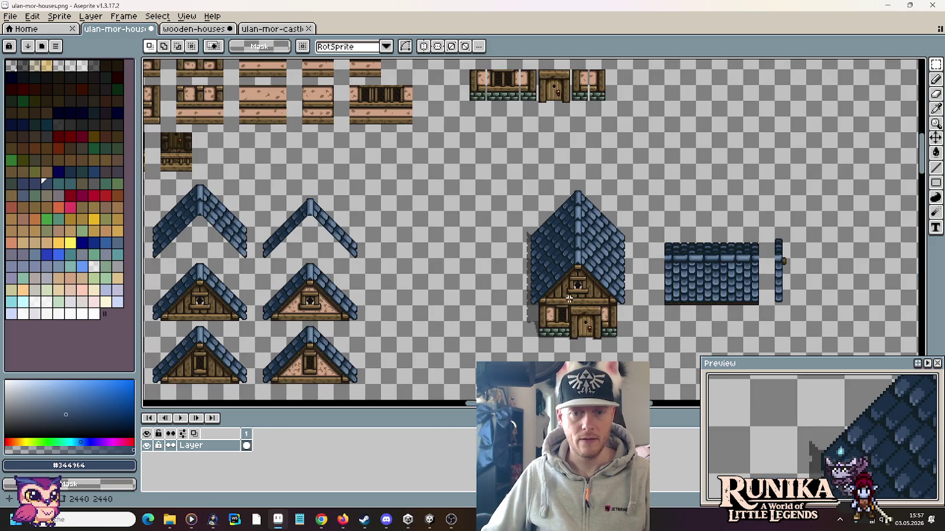
pyautogui.scroll(-2, 557, 295)
pyautogui.scroll(-1, 557, 296)
pyautogui.scroll(-2, 399, 135)
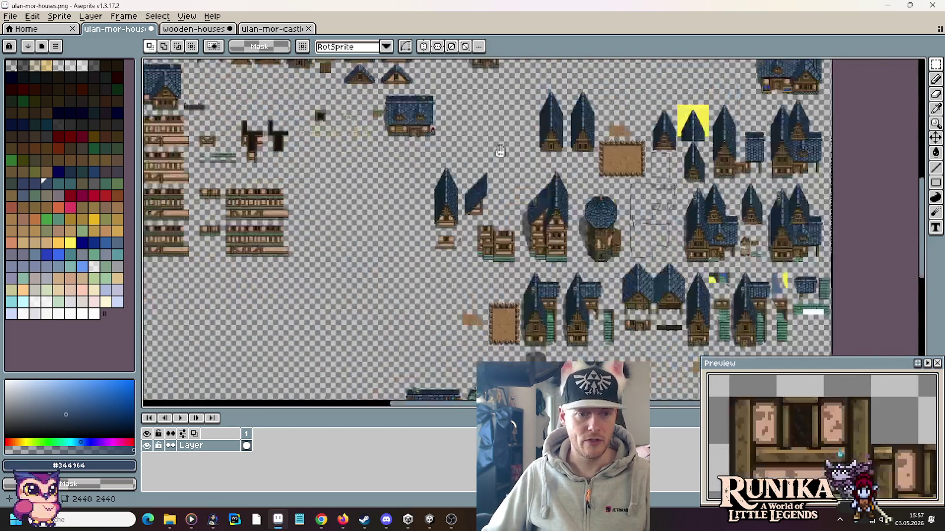
# Copy the gable house, extension roof and side post to the right of the original
pyautogui.moveTo(398, 135); pyautogui.dragTo(546, 126)
pyautogui.scroll(2, 496, 264)
pyautogui.scroll(-2, 496, 264)
pyautogui.moveTo(615, 130); pyautogui.dragTo(583, 240)
pyautogui.scroll(2, 583, 240)
pyautogui.moveTo(581, 274); pyautogui.dragTo(700, 189)
pyautogui.scroll(3, 587, 325)
pyautogui.scroll(-1, 587, 325)
pyautogui.moveTo(607, 362); pyautogui.dragTo(307, 203)
pyautogui.moveTo(452, 272)
pyautogui.mouseDown()
pyautogui.moveTo(641, 65)
pyautogui.moveTo(707, 236)
pyautogui.mouseUp()
pyautogui.moveTo(833, 264)
pyautogui.mouseDown()
pyautogui.moveTo(344, 169)
pyautogui.moveTo(629, 156)
pyautogui.moveTo(646, 171)
pyautogui.mouseUp()
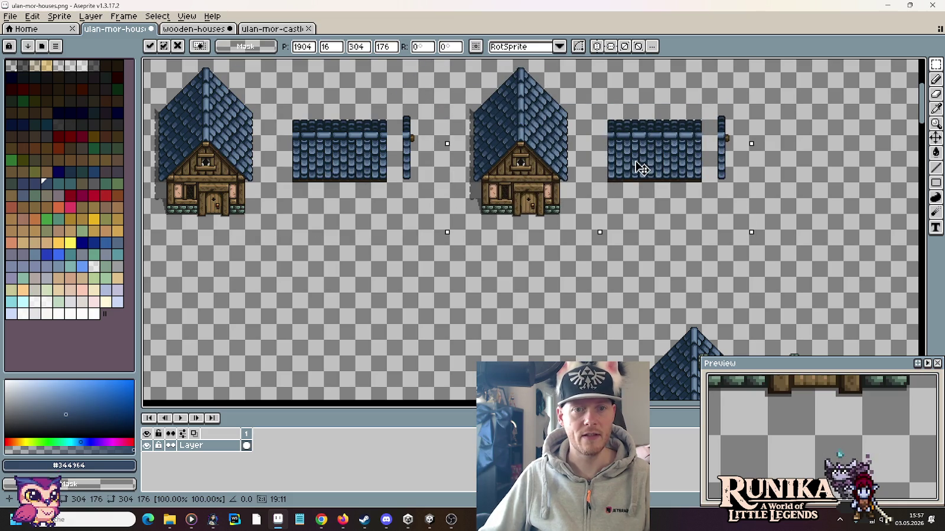
# Commit the house copy and move the blue roof strip right and down, clear of the house
pyautogui.hotkey('ctrl', 'd')
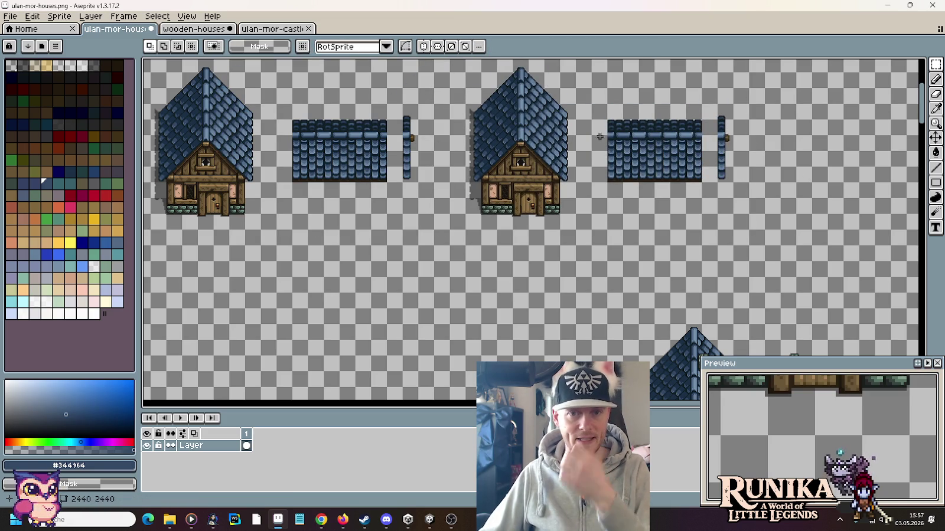
pyautogui.scroll(2, 588, 132)
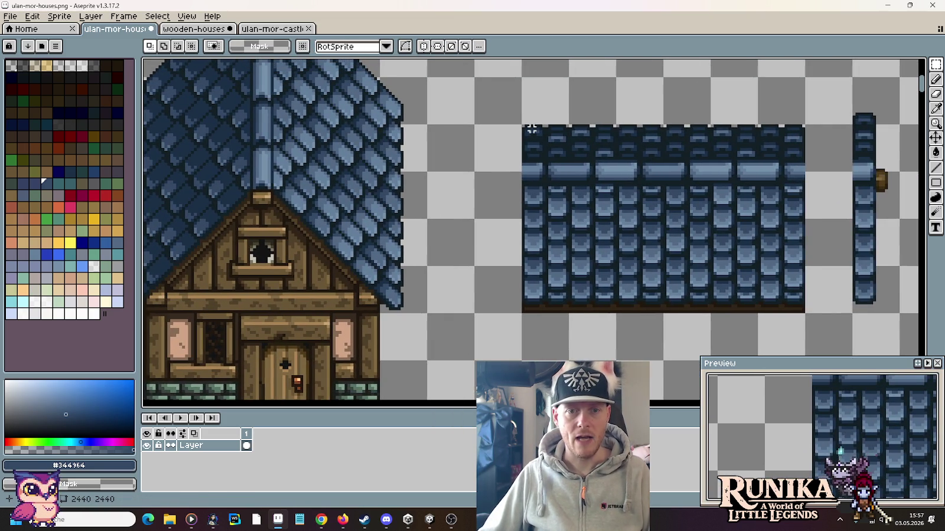
pyautogui.moveTo(532, 129); pyautogui.dragTo(804, 311)
pyautogui.moveTo(749, 274); pyautogui.dragTo(607, 253)
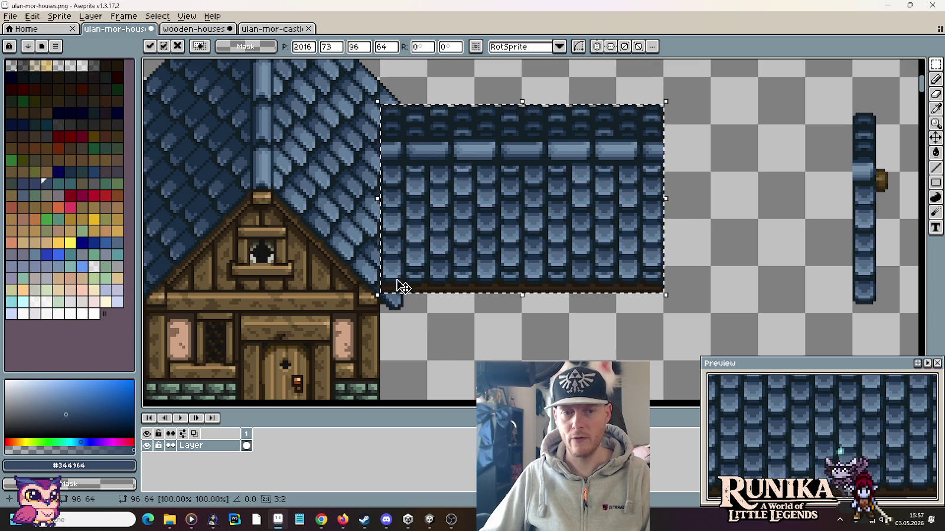
pyautogui.moveTo(498, 223); pyautogui.dragTo(640, 243)
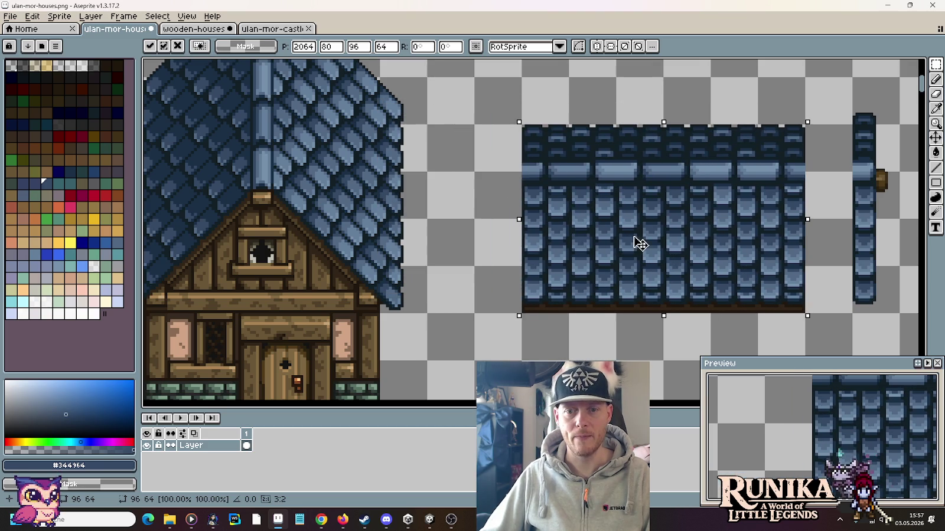
pyautogui.click(453, 181)
# Navigate to the wooden wall tiles and select a narrow 16x32 wall tile
pyautogui.scroll(-5, 471, 196)
pyautogui.hscroll(-3, 451, 235)
pyautogui.hscroll(-3, 461, 236)
pyautogui.hscroll(-5, 472, 238)
pyautogui.hscroll(-3, 483, 239)
pyautogui.scroll(3, 483, 239)
pyautogui.hscroll(3, 531, 231)
pyautogui.scroll(-2, 590, 218)
pyautogui.scroll(3, 617, 215)
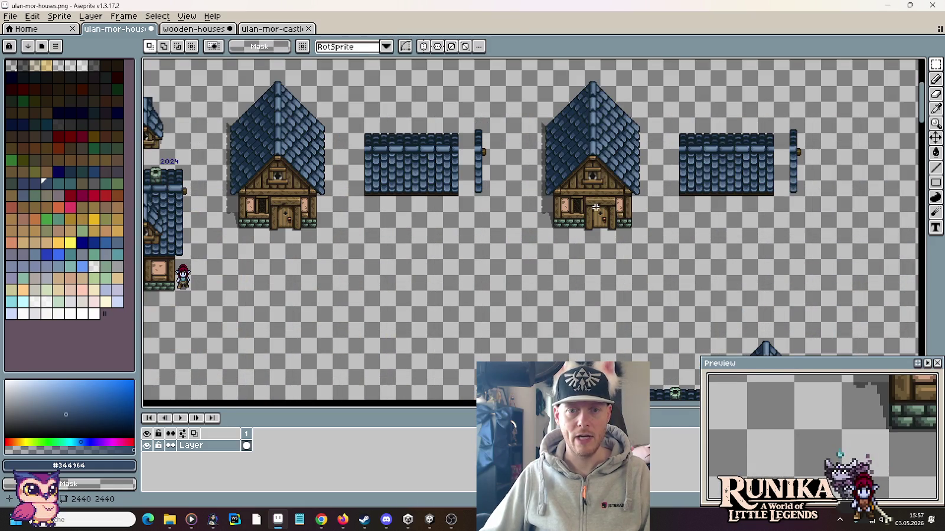
pyautogui.scroll(-3, 596, 207)
pyautogui.scroll(-3, 531, 212)
pyautogui.scroll(1, 473, 214)
pyautogui.scroll(1, 443, 214)
pyautogui.moveTo(443, 215)
pyautogui.mouseDown()
pyautogui.moveTo(448, 236)
pyautogui.moveTo(501, 57)
pyautogui.mouseUp()
pyautogui.scroll(2, 449, 236)
pyautogui.scroll(2, 449, 236)
pyautogui.scroll(-3, 396, 197)
pyautogui.scroll(1, 395, 198)
pyautogui.scroll(1, 396, 197)
pyautogui.scroll(1, 395, 197)
pyautogui.moveTo(370, 187)
pyautogui.mouseDown()
pyautogui.moveTo(339, 157)
pyautogui.moveTo(339, 126)
pyautogui.mouseUp()
# Copy the 16x32 wall tile into empty space and add a windowed wall section
pyautogui.moveTo(358, 169); pyautogui.dragTo(350, 283)
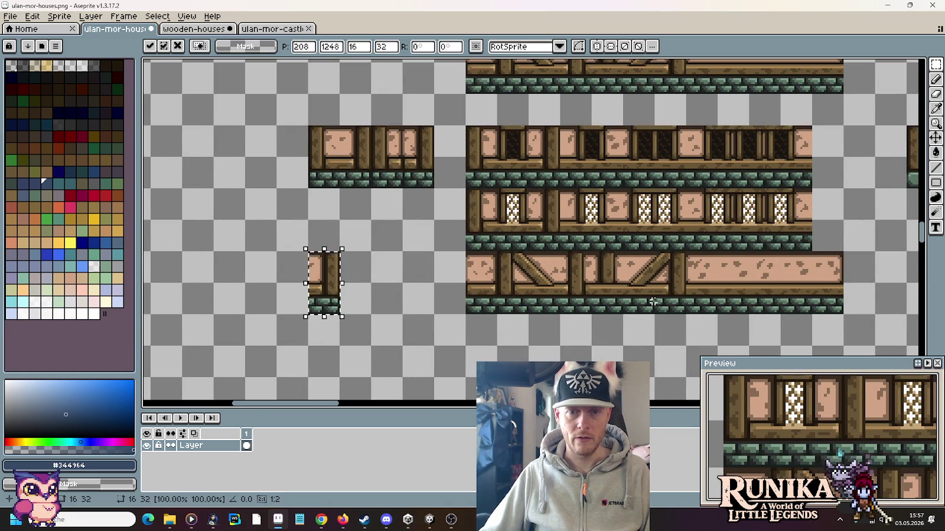
pyautogui.click(513, 177)
pyautogui.moveTo(513, 178); pyautogui.dragTo(508, 146)
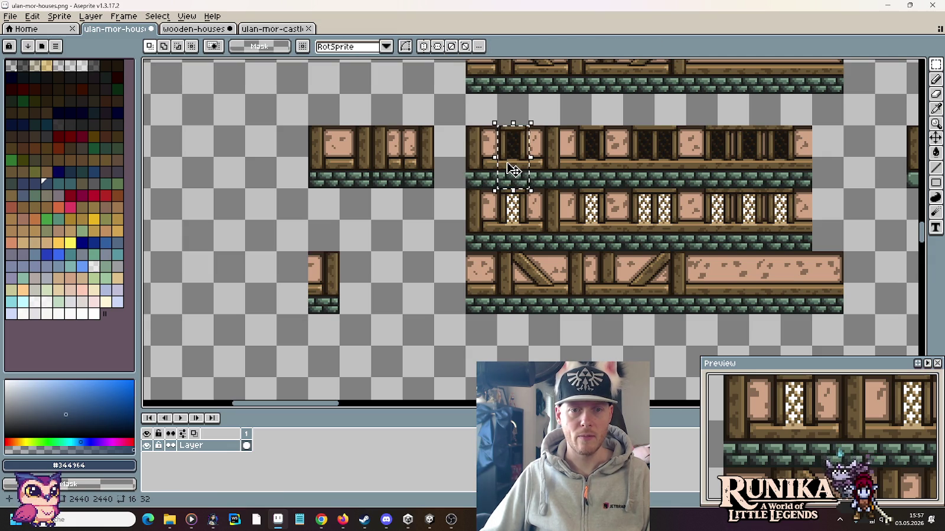
pyautogui.moveTo(423, 179); pyautogui.dragTo(423, 140)
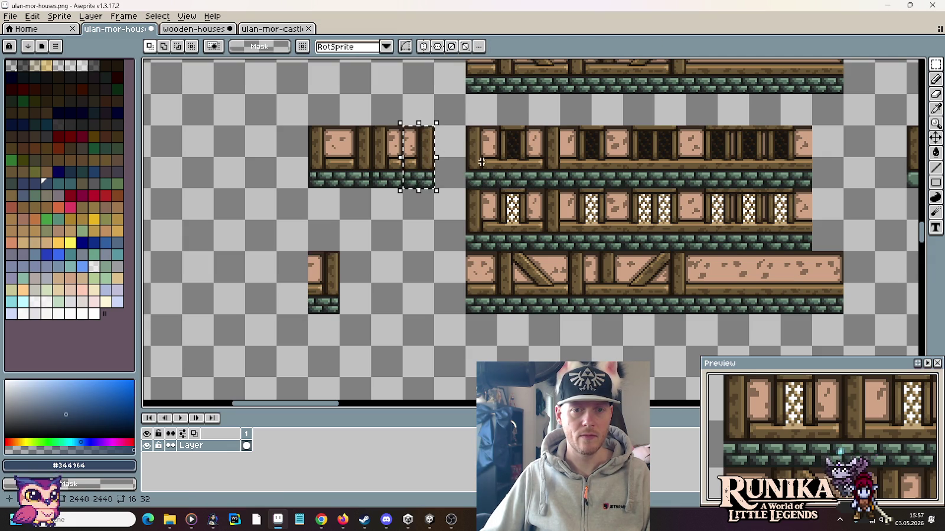
pyautogui.moveTo(556, 185)
pyautogui.mouseDown()
pyautogui.moveTo(519, 145)
pyautogui.moveTo(329, 285)
pyautogui.moveTo(229, 285)
pyautogui.mouseUp()
pyautogui.press('Return')
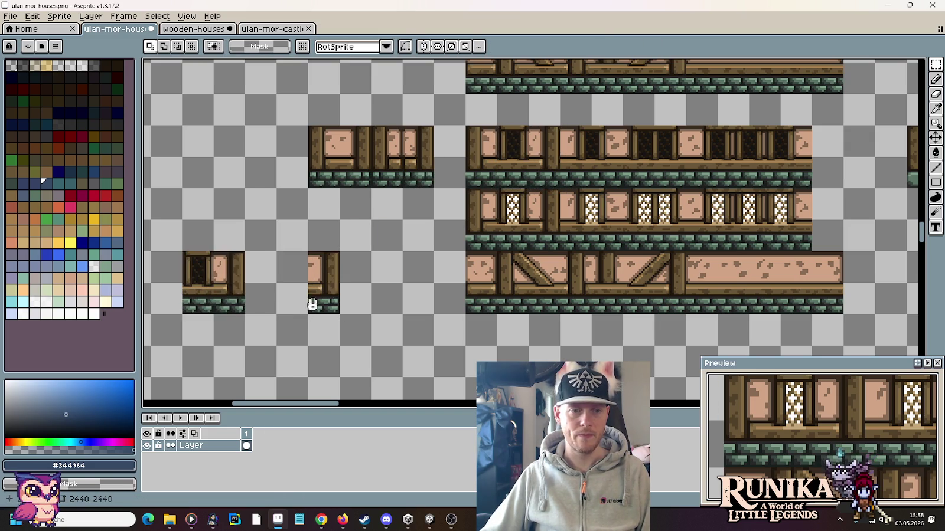
# Copy the stone row onto the left block's base and a diagonal brace section onto the piece
pyautogui.scroll(2, 636, 220)
pyautogui.moveTo(627, 201)
pyautogui.mouseDown()
pyautogui.moveTo(713, 246)
pyautogui.moveTo(482, 258)
pyautogui.moveTo(473, 248)
pyautogui.mouseUp()
pyautogui.press('Return')
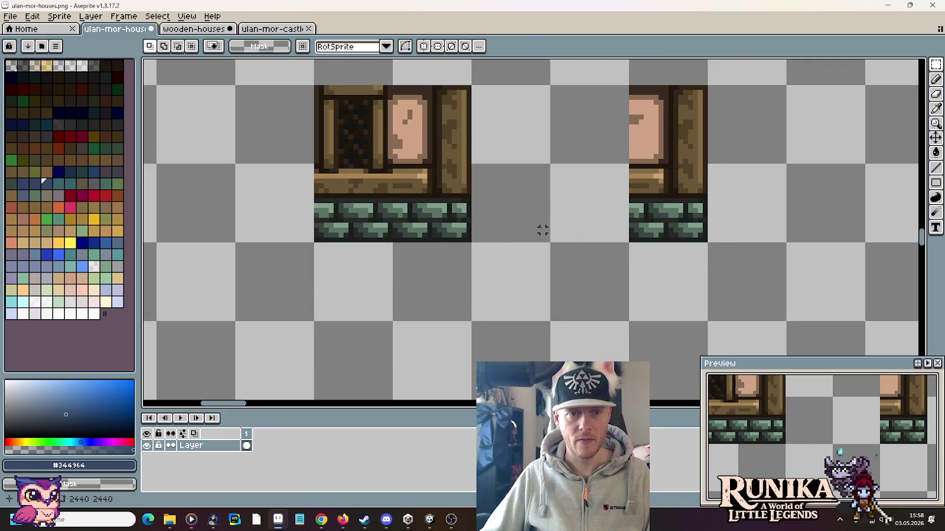
pyautogui.scroll(-2, 541, 229)
pyautogui.moveTo(676, 201); pyautogui.dragTo(505, 252)
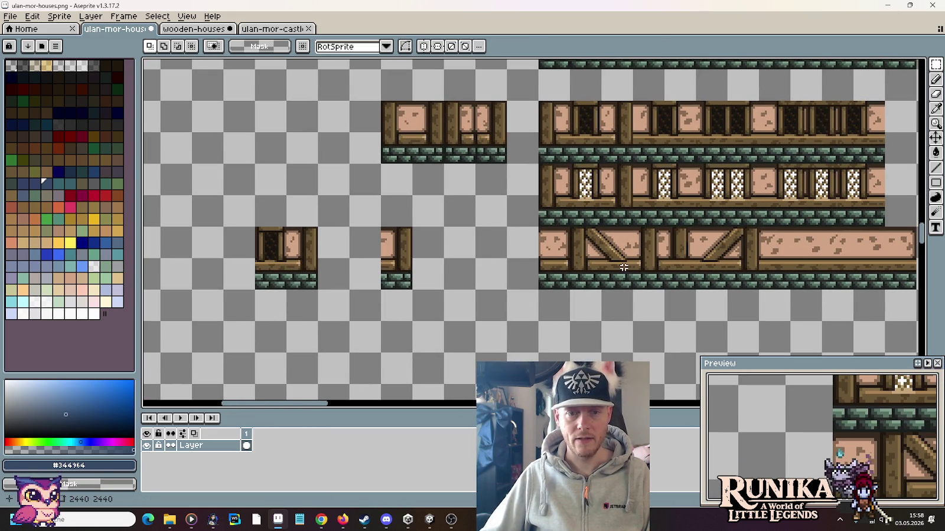
pyautogui.moveTo(569, 227)
pyautogui.mouseDown()
pyautogui.moveTo(601, 289)
pyautogui.moveTo(247, 274)
pyautogui.mouseUp()
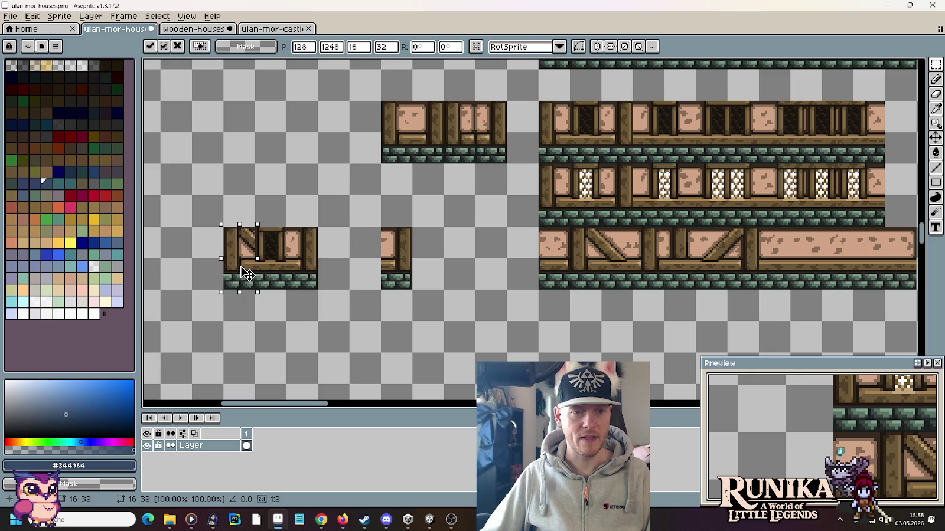
pyautogui.press('Return')
# Place a 16x32 section of the big wall on the small piece's left side
pyautogui.moveTo(305, 277); pyautogui.dragTo(471, 253)
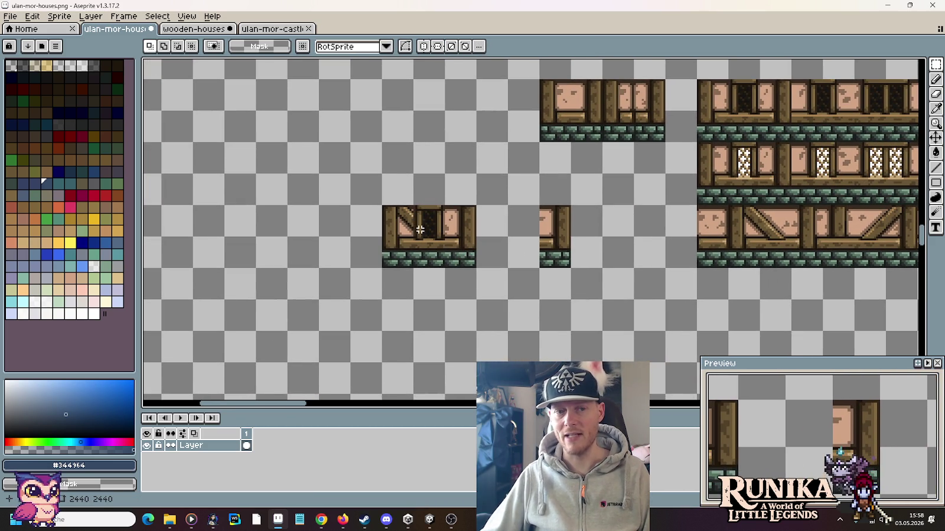
pyautogui.moveTo(676, 254); pyautogui.dragTo(532, 256)
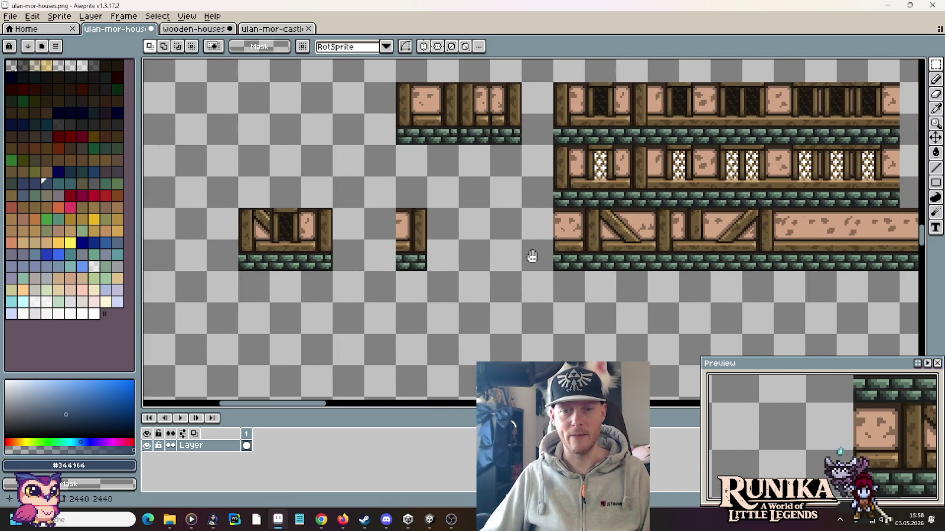
pyautogui.moveTo(555, 83); pyautogui.dragTo(590, 150)
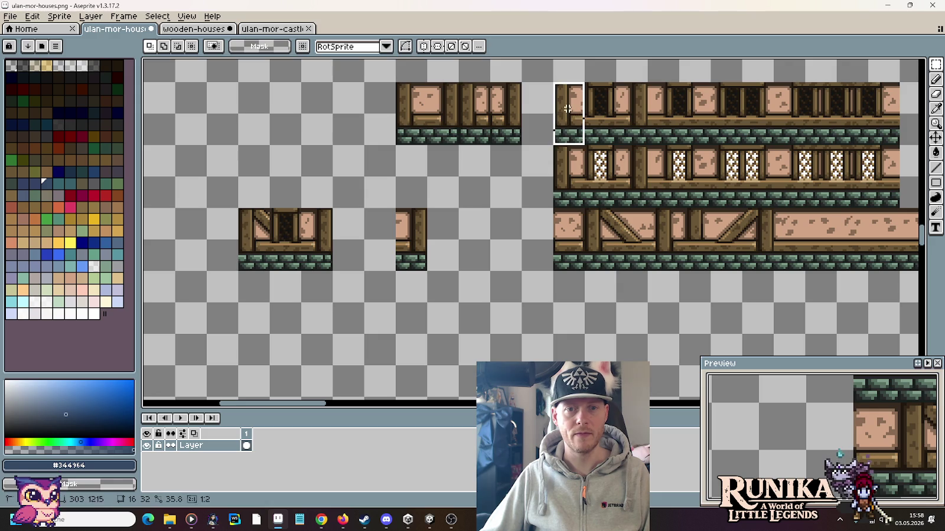
pyautogui.moveTo(569, 118); pyautogui.dragTo(282, 251)
pyautogui.click(353, 271)
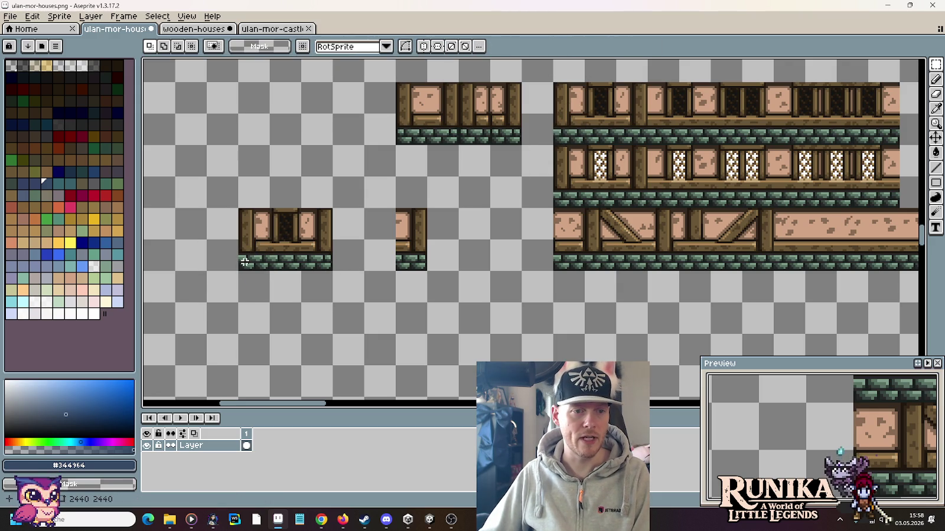
# Copy a stretch of the brick row onto the small piece's base
pyautogui.moveTo(332, 270); pyautogui.dragTo(239, 209)
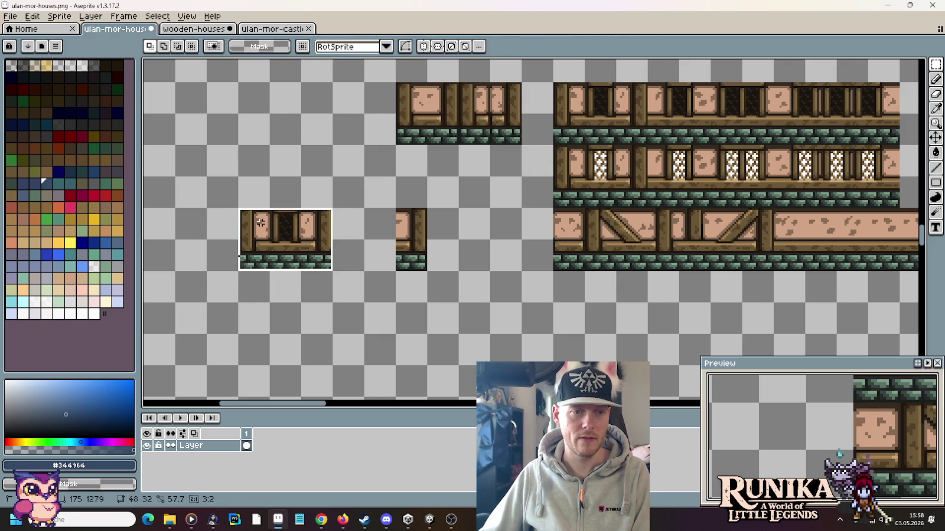
pyautogui.scroll(2, 401, 154)
pyautogui.scroll(1, 446, 201)
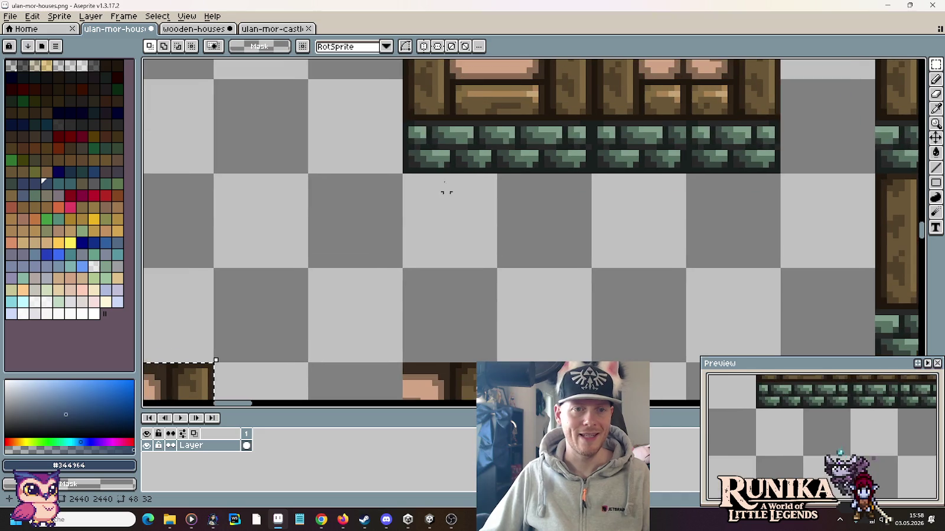
pyautogui.moveTo(406, 122); pyautogui.dragTo(494, 194)
pyautogui.moveTo(441, 169)
pyautogui.mouseDown()
pyautogui.moveTo(376, 407)
pyautogui.moveTo(496, 280)
pyautogui.mouseUp()
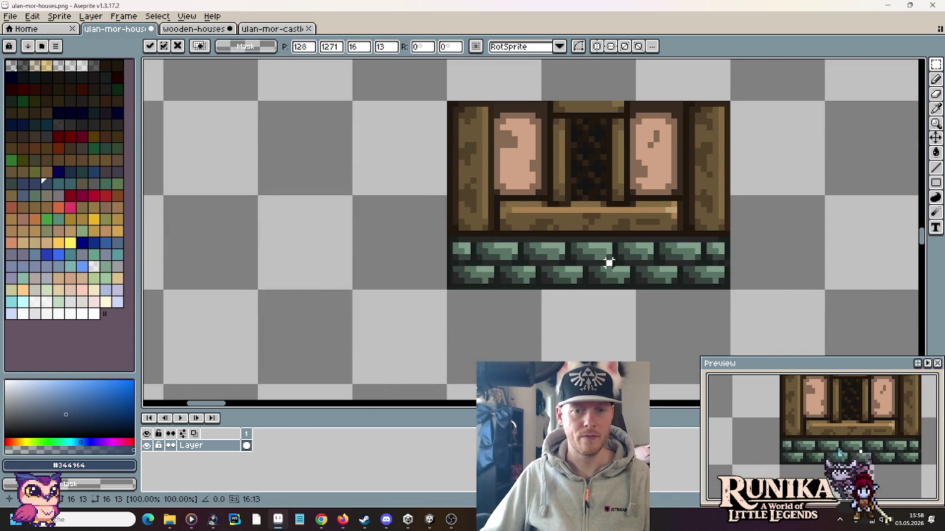
# Commit the brick patch and select the finished small wall piece
pyautogui.press('Return')
pyautogui.scroll(-1, 628, 251)
pyautogui.scroll(-2, 628, 250)
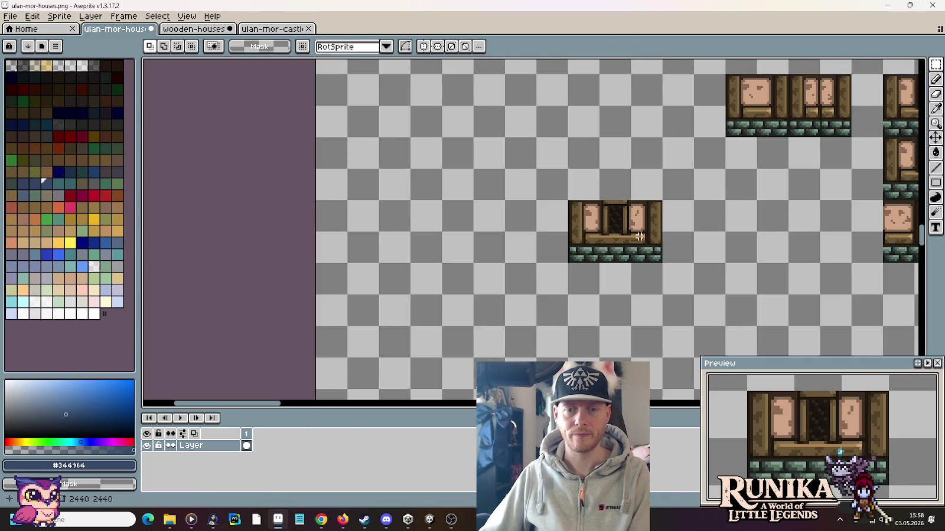
pyautogui.click(630, 233)
pyautogui.moveTo(662, 264); pyautogui.dragTo(572, 201)
pyautogui.scroll(-2, 571, 218)
pyautogui.scroll(-1, 766, 123)
pyautogui.scroll(1, 650, 161)
pyautogui.scroll(2, 580, 189)
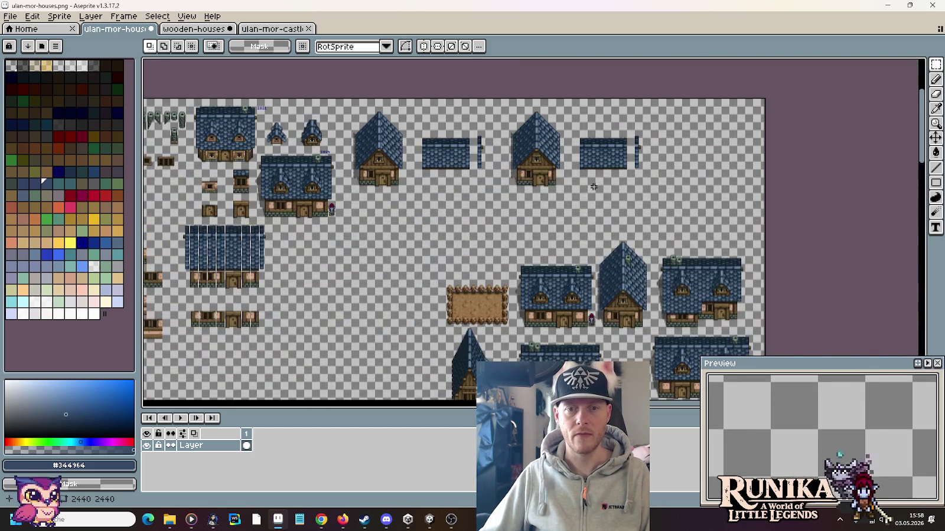
pyautogui.scroll(2, 612, 185)
# Paste the wall piece against the gable house's right side
pyautogui.moveTo(613, 185); pyautogui.dragTo(521, 262)
pyautogui.hotkey('ctrl', 'v')
pyautogui.moveTo(537, 231)
pyautogui.mouseDown()
pyautogui.moveTo(761, 259)
pyautogui.moveTo(747, 228)
pyautogui.mouseUp()
pyautogui.click(510, 259)
# Move the gable house left between the two roof strips
pyautogui.moveTo(434, 269); pyautogui.dragTo(331, 104)
pyautogui.moveTo(371, 166)
pyautogui.mouseDown()
pyautogui.moveTo(654, 181)
pyautogui.moveTo(660, 168)
pyautogui.mouseUp()
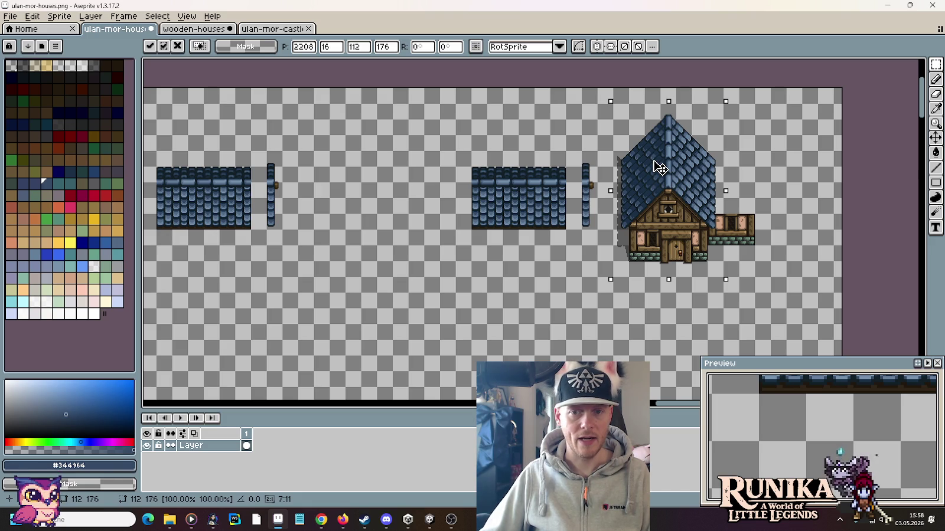
pyautogui.moveTo(647, 167); pyautogui.dragTo(348, 151)
pyautogui.click(708, 225)
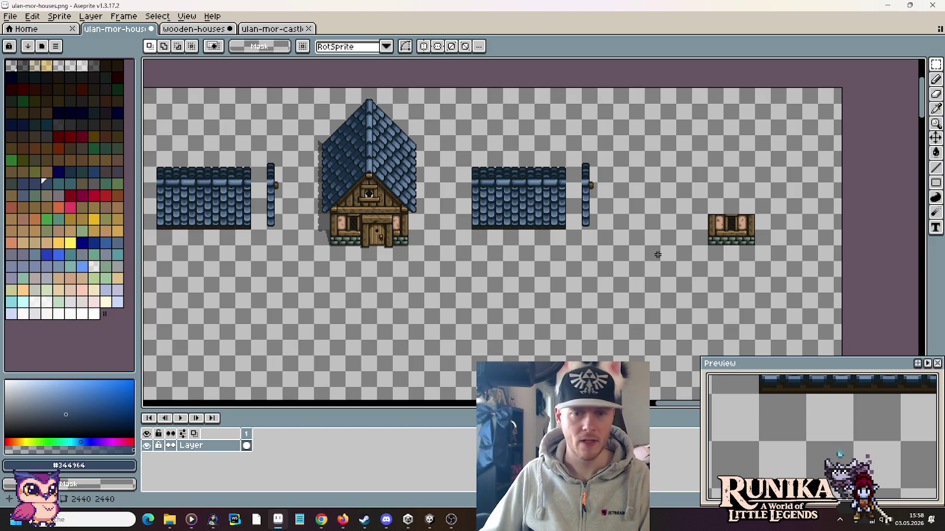
pyautogui.scroll(2, 685, 227)
pyautogui.press('b')
pyautogui.moveTo(469, 204); pyautogui.dragTo(568, 284)
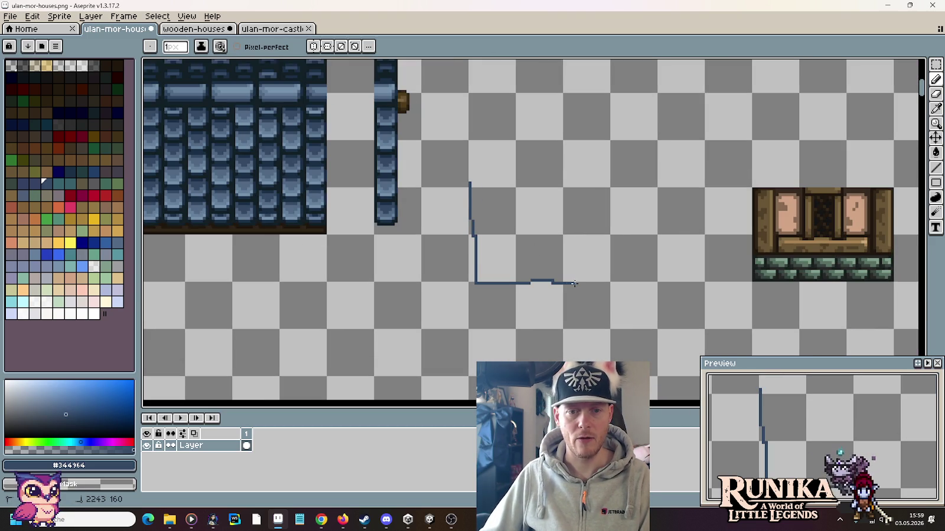
pyautogui.moveTo(651, 185); pyautogui.dragTo(470, 182)
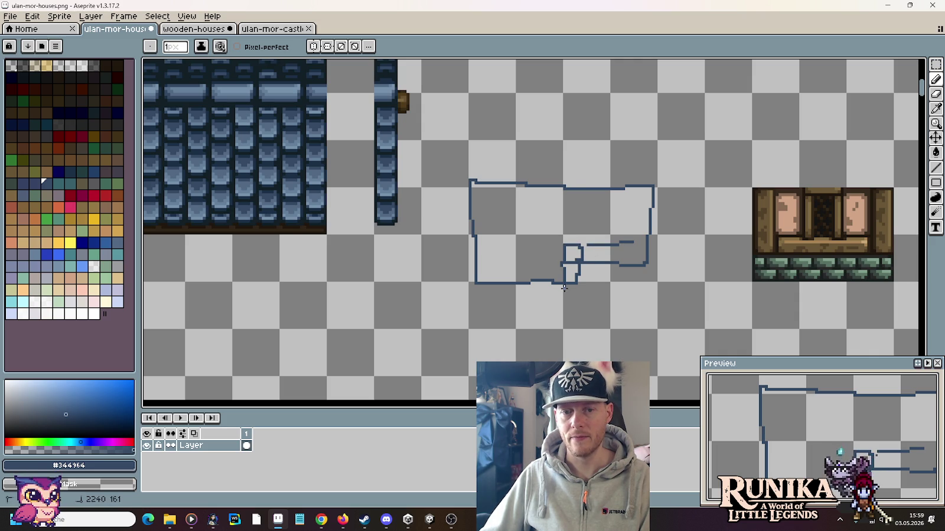
pyautogui.press('m')
pyautogui.moveTo(468, 169); pyautogui.dragTo(671, 332)
pyautogui.press('Delete')
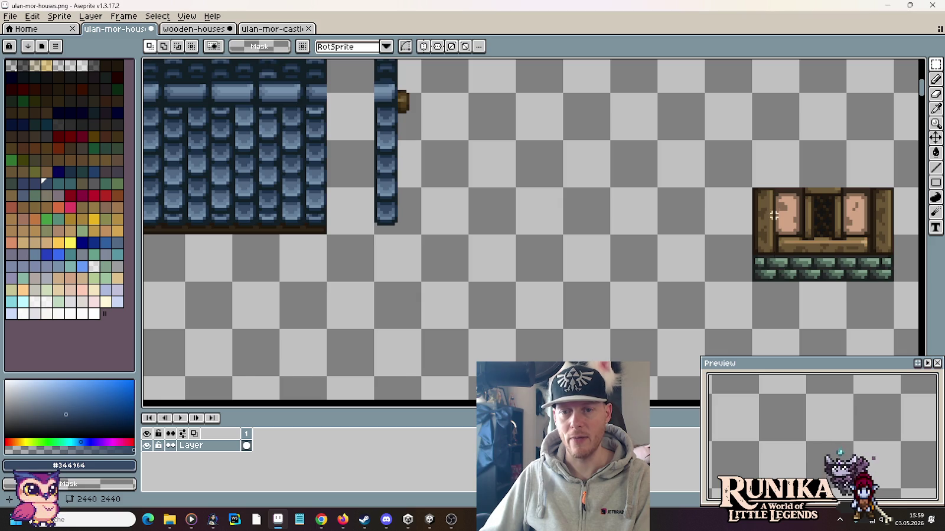
pyautogui.scroll(-5, 774, 219)
pyautogui.scroll(1, 508, 196)
pyautogui.scroll(1, 508, 196)
pyautogui.scroll(1, 508, 196)
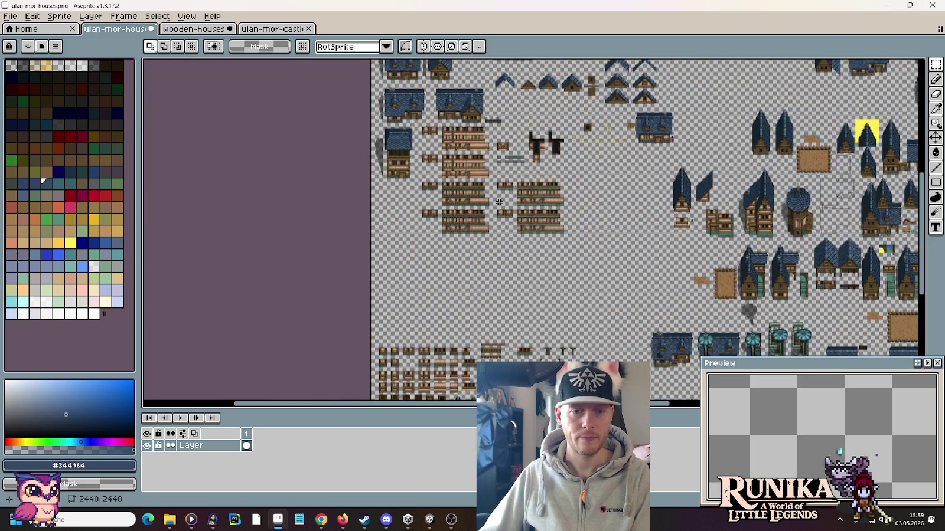
# Select the diagonal-beam tile so it can be copied
pyautogui.scroll(2, 508, 196)
pyautogui.scroll(1, 508, 196)
pyautogui.scroll(1, 519, 270)
pyautogui.scroll(1, 519, 270)
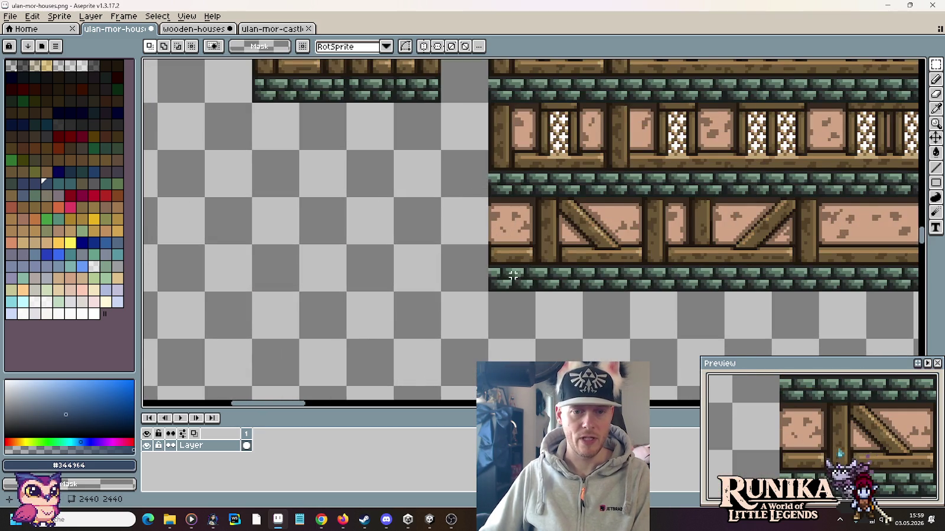
pyautogui.moveTo(510, 281); pyautogui.dragTo(521, 239)
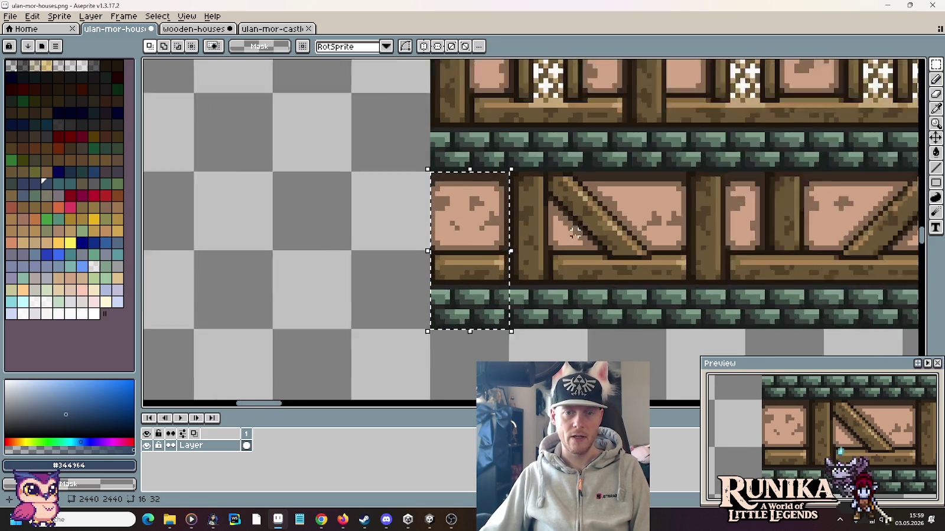
pyautogui.scroll(1, 560, 264)
pyautogui.scroll(1, 549, 236)
pyautogui.moveTo(533, 140); pyautogui.dragTo(652, 305)
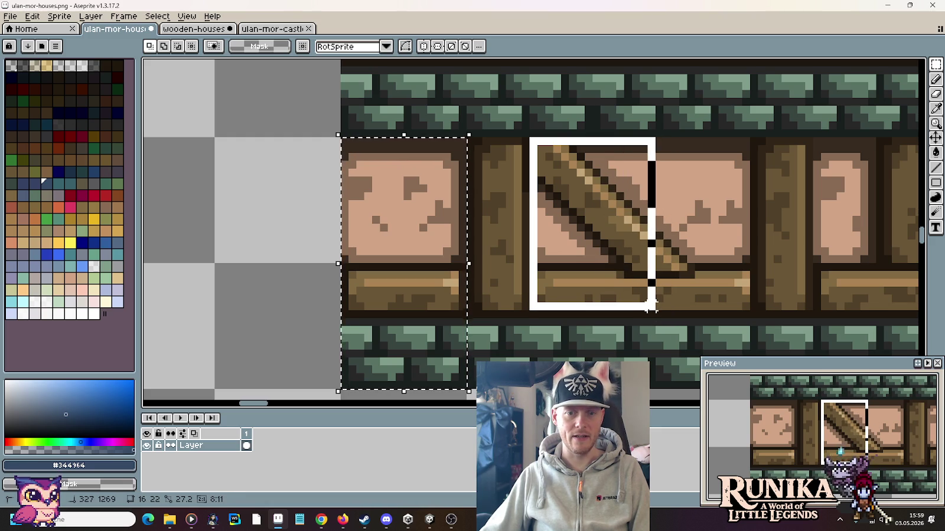
pyautogui.moveTo(651, 305); pyautogui.dragTo(653, 307)
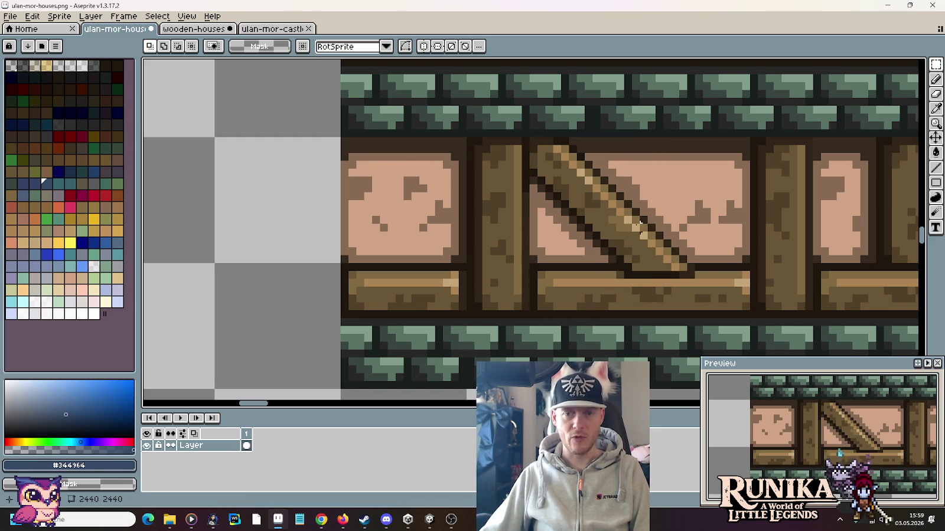
# Paste the diagonal-beam tile onto the left side of the small wall piece
pyautogui.scroll(-4, 633, 232)
pyautogui.scroll(-2, 679, 182)
pyautogui.scroll(-2, 590, 225)
pyautogui.scroll(-2, 501, 260)
pyautogui.scroll(-1, 469, 278)
pyautogui.scroll(1, 591, 260)
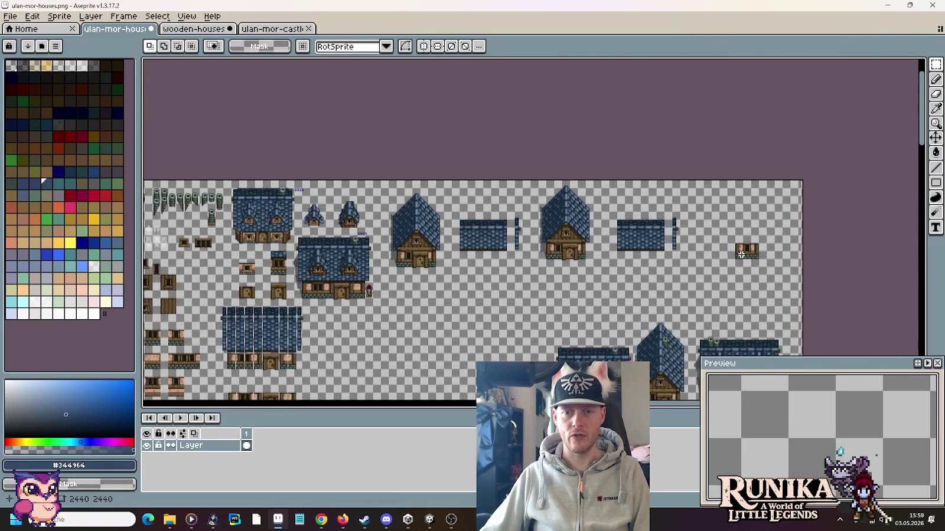
pyautogui.scroll(4, 726, 243)
pyautogui.hotkey('ctrl', 'v')
pyautogui.moveTo(536, 230); pyautogui.dragTo(622, 167)
# Sample the dark brown outline colour
pyautogui.scroll(1, 649, 189)
pyautogui.scroll(1, 654, 217)
pyautogui.keyDown('alt'); pyautogui.click(662, 220); pyautogui.keyUp('alt')
# Pencil a dark brown column of pixels beside the beam end
pyautogui.press('b')
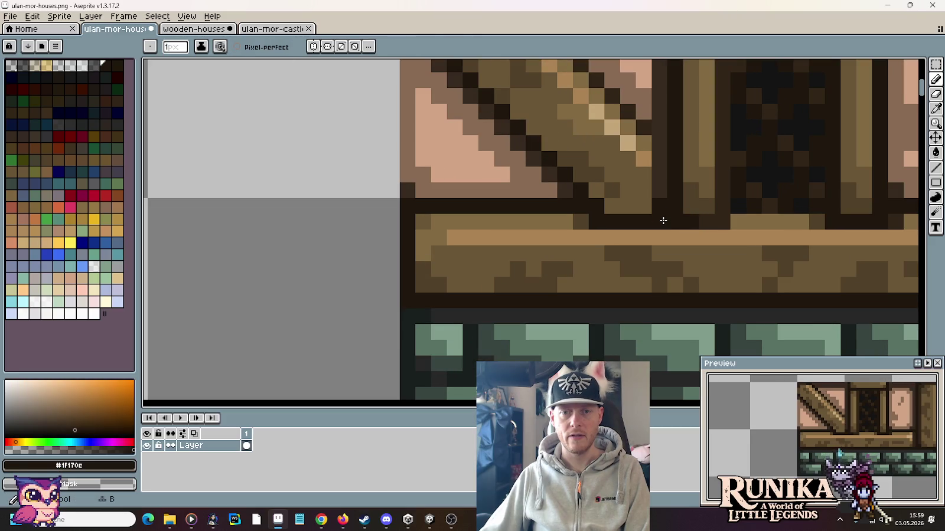
pyautogui.moveTo(659, 145); pyautogui.dragTo(660, 186)
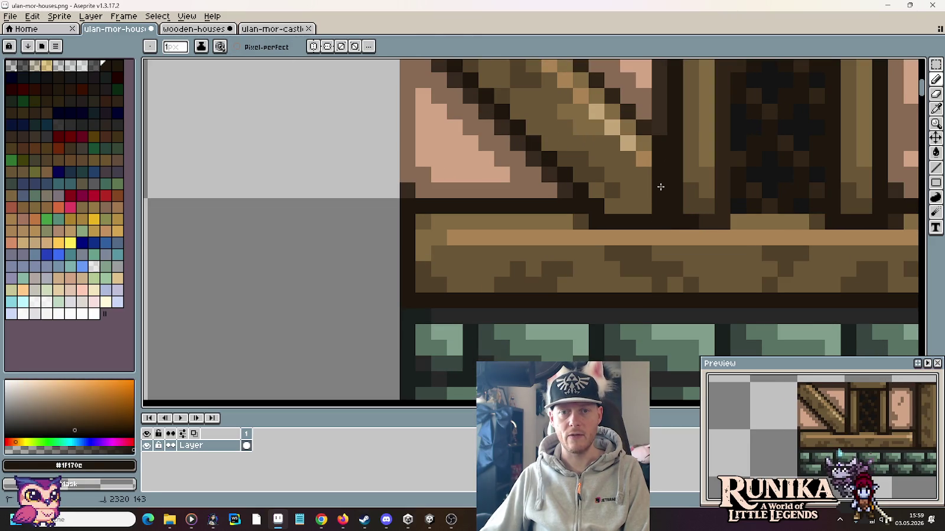
pyautogui.keyDown('alt'); pyautogui.click(713, 218); pyautogui.keyUp('alt')
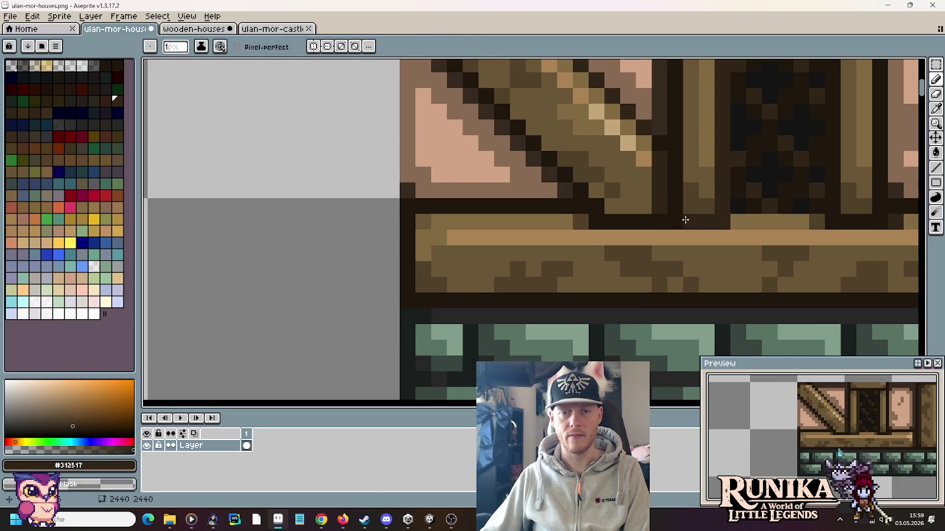
pyautogui.scroll(-3, 685, 219)
pyautogui.scroll(3, 715, 223)
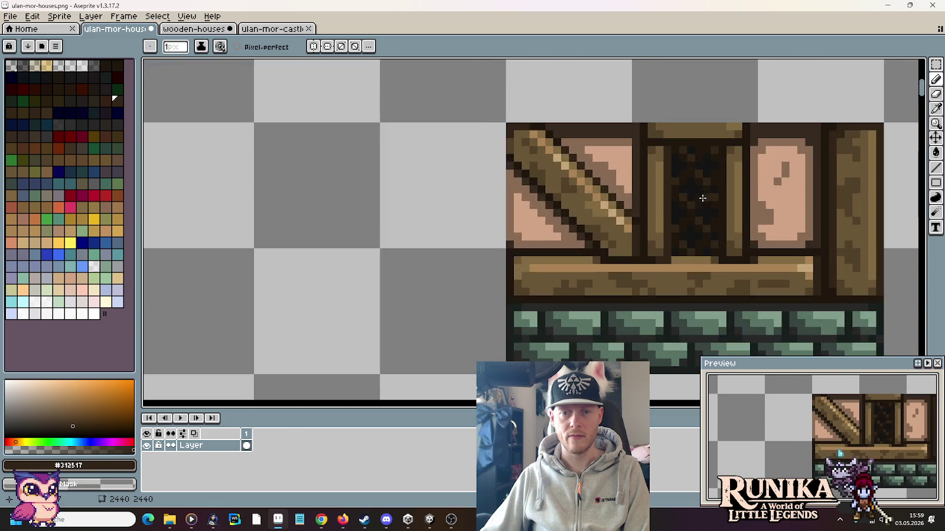
pyautogui.scroll(2, 692, 219)
# Sample the beam's mid, light and highlight browns, then the dark outline brown
pyautogui.keyDown('alt'); pyautogui.click(563, 282); pyautogui.keyUp('alt')
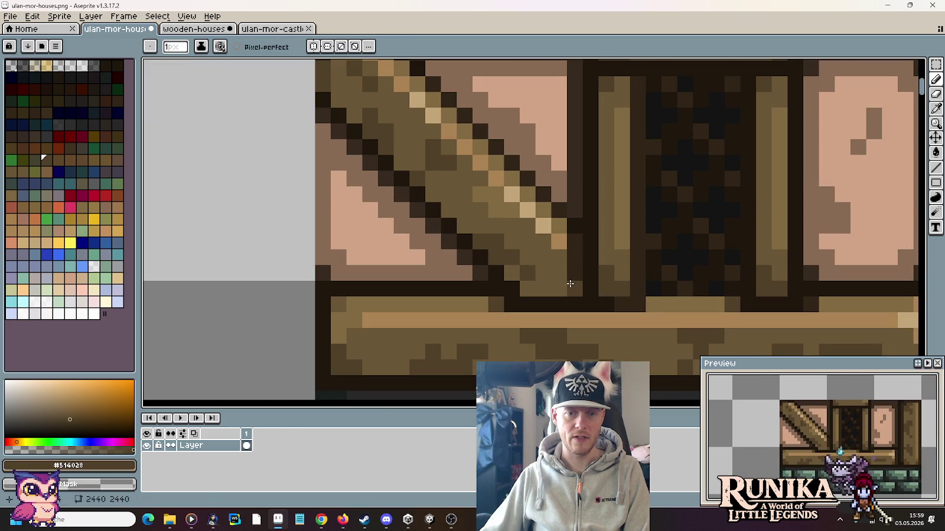
pyautogui.keyDown('alt'); pyautogui.click(558, 255); pyautogui.keyUp('alt')
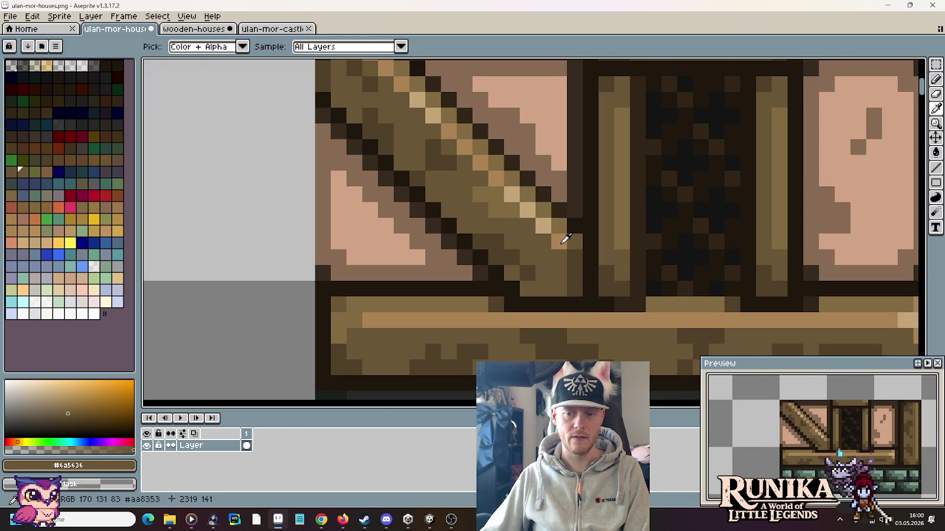
pyautogui.keyDown('alt'); pyautogui.click(560, 226); pyautogui.keyUp('alt')
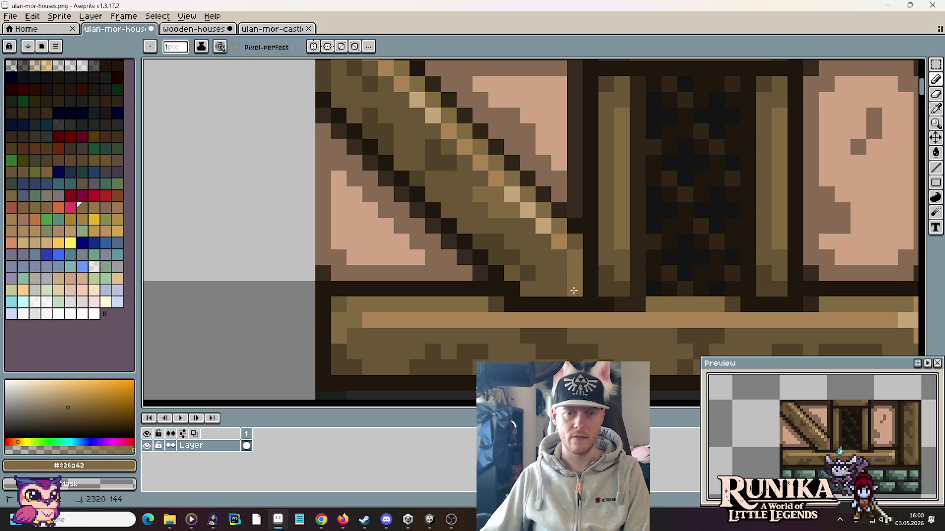
pyautogui.press('alt')
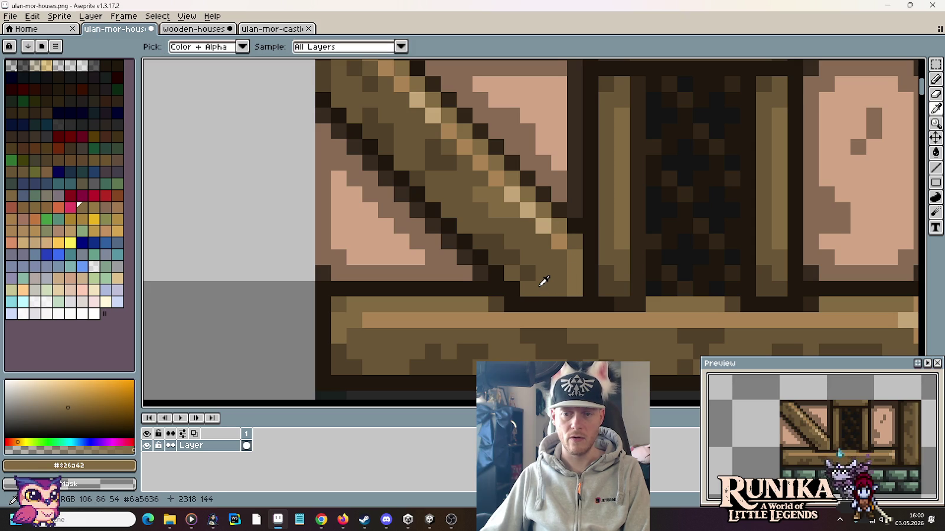
pyautogui.keyDown('alt'); pyautogui.click(618, 303); pyautogui.keyUp('alt')
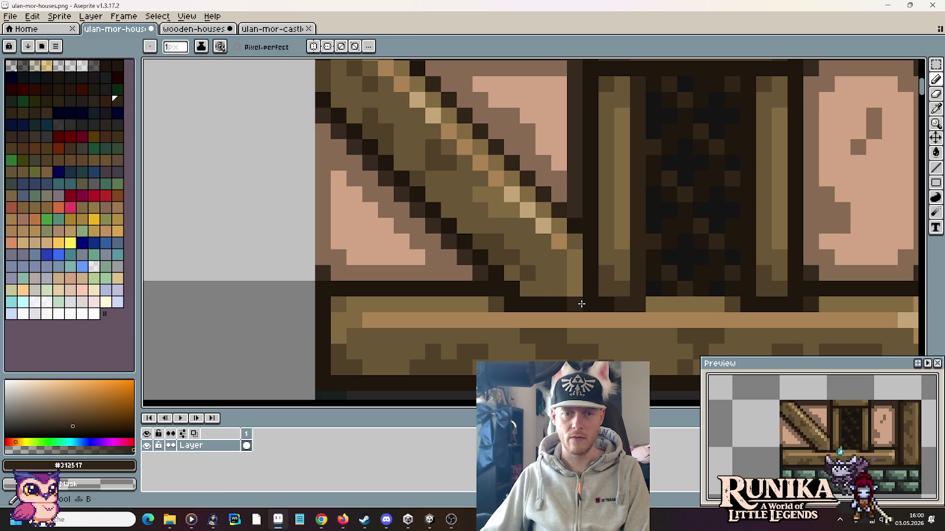
pyautogui.scroll(-3, 616, 316)
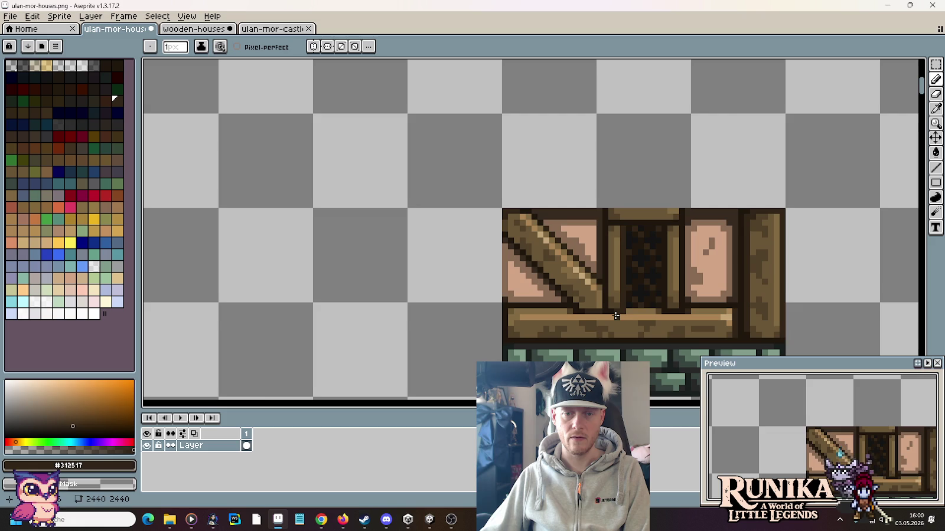
pyautogui.scroll(-3, 616, 316)
pyautogui.scroll(-1, 614, 318)
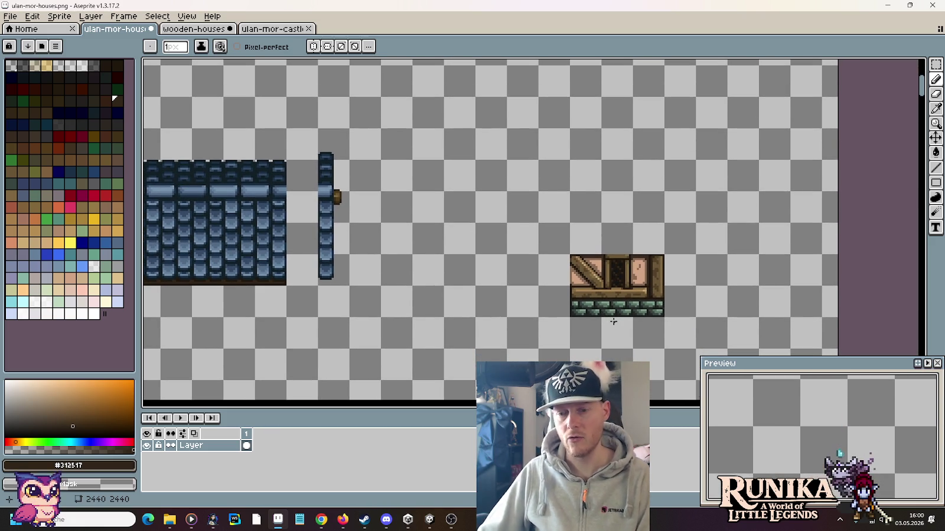
# Move the small wooden extension sprite up above the tile roof
pyautogui.press('m')
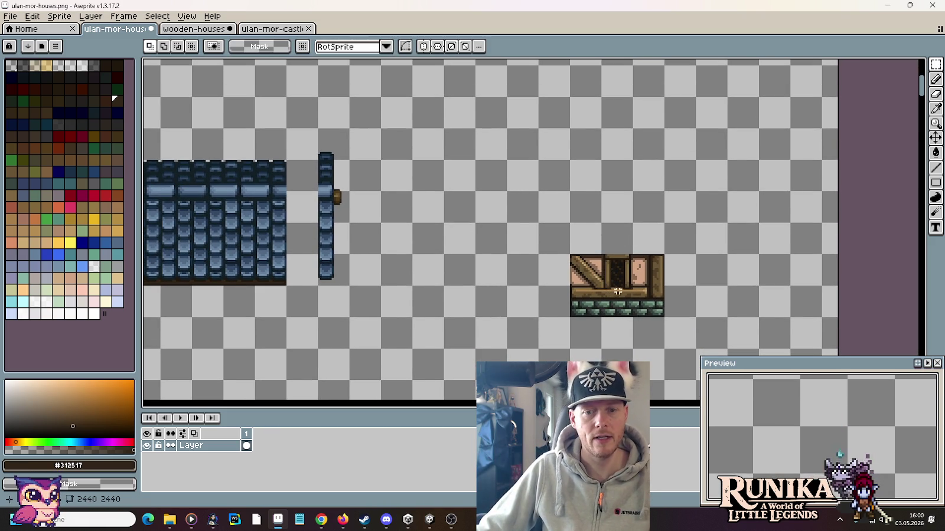
pyautogui.scroll(-3, 622, 295)
pyautogui.scroll(3, 621, 294)
pyautogui.moveTo(686, 306); pyautogui.dragTo(589, 239)
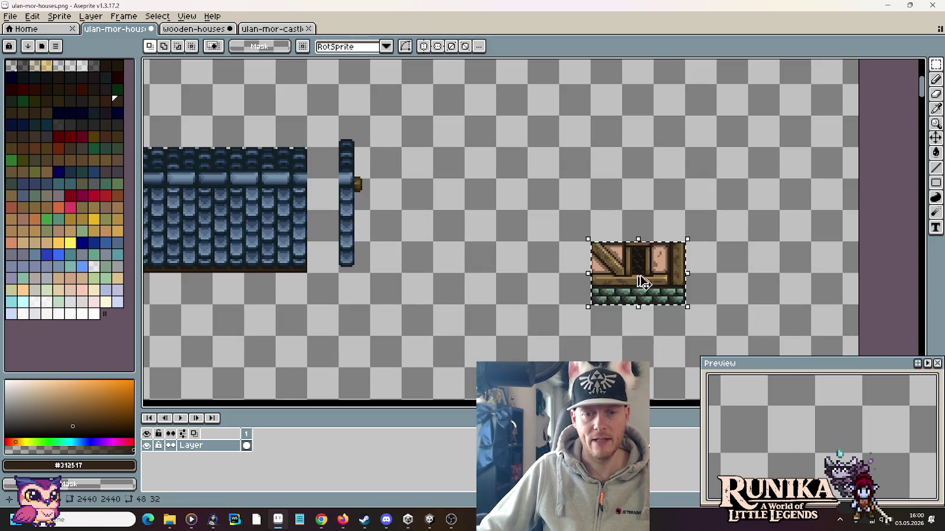
pyautogui.moveTo(637, 281); pyautogui.dragTo(633, 249)
# Copy the gable house beside the extension and a 48×96 roof block above it
pyautogui.scroll(-2, 650, 261)
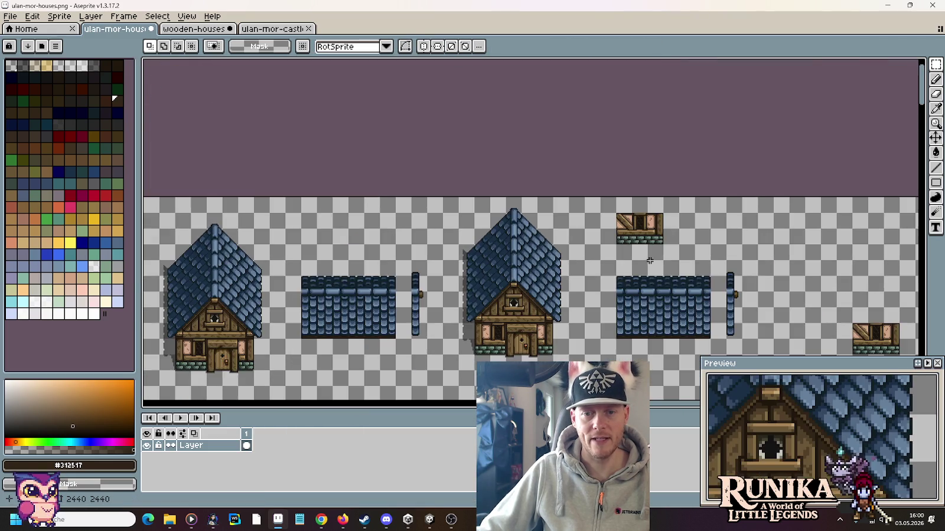
pyautogui.scroll(-3, 650, 261)
pyautogui.hscroll(5, 650, 260)
pyautogui.moveTo(344, 223); pyautogui.dragTo(224, 61)
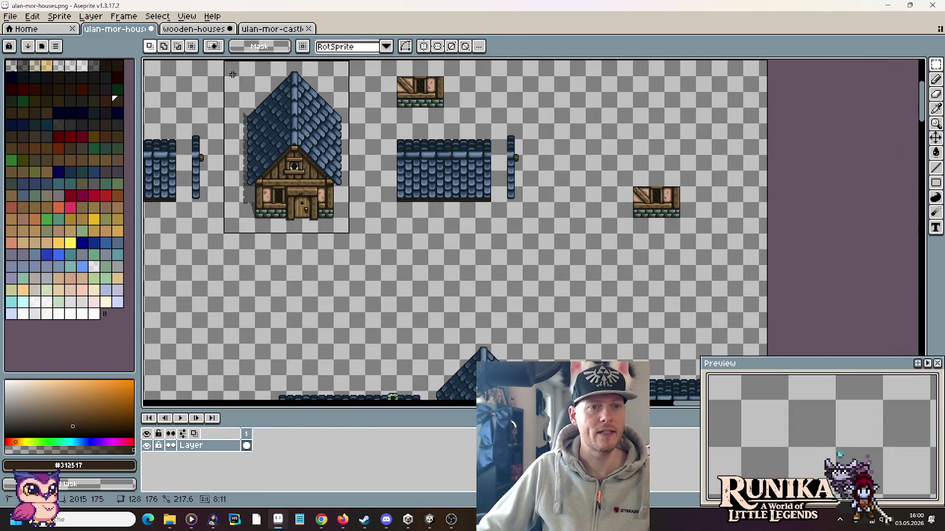
pyautogui.moveTo(292, 152); pyautogui.dragTo(581, 167)
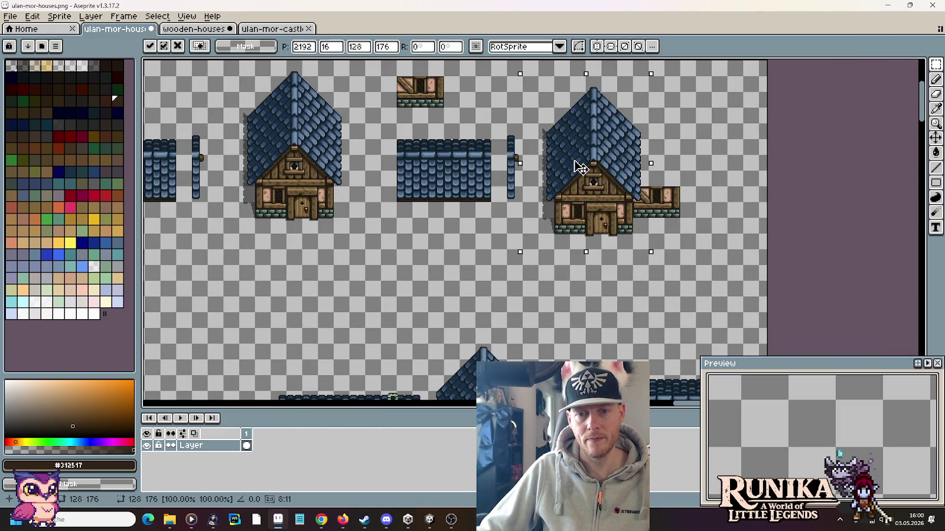
pyautogui.click(688, 220)
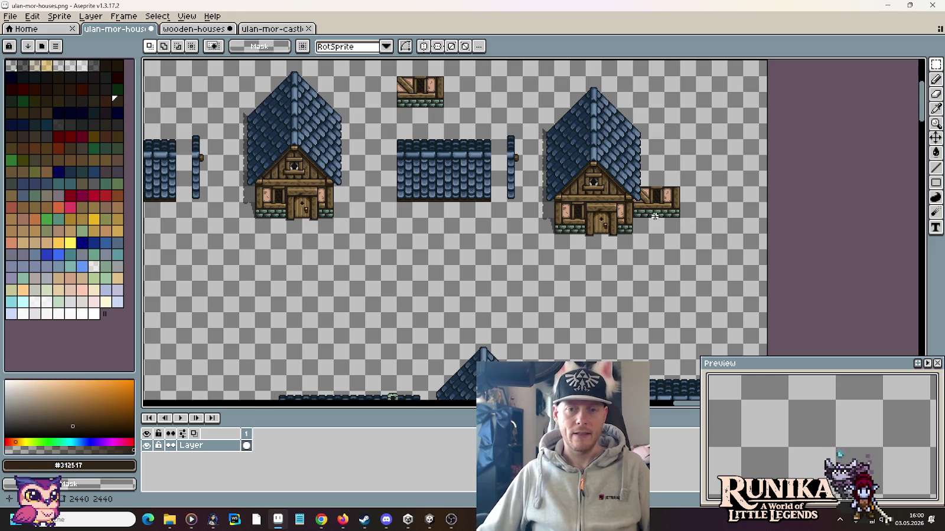
pyautogui.moveTo(492, 218); pyautogui.dragTo(443, 123)
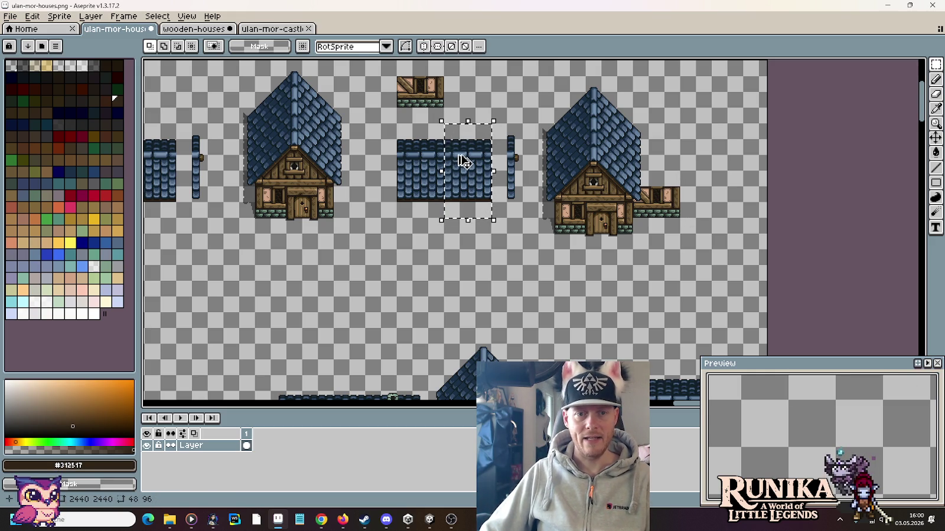
pyautogui.moveTo(462, 149)
pyautogui.mouseDown()
pyautogui.moveTo(663, 146)
pyautogui.moveTo(646, 140)
pyautogui.mouseUp()
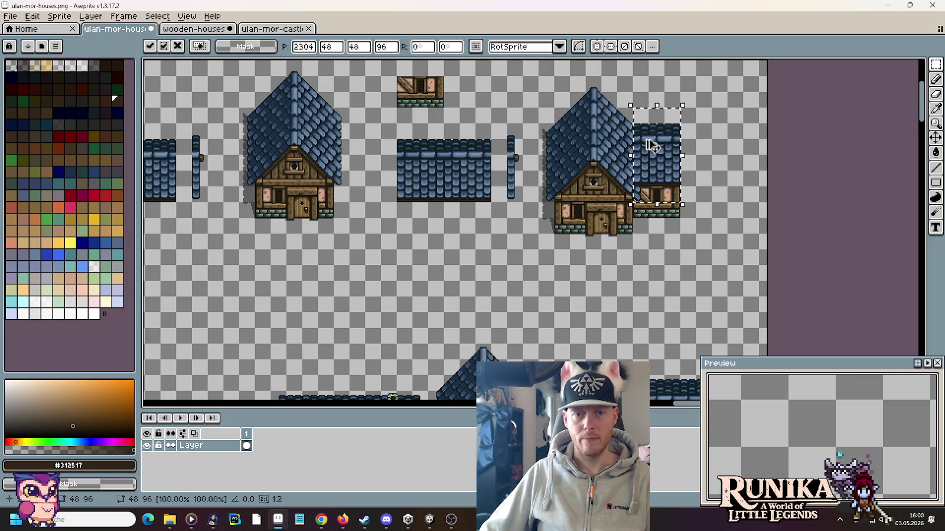
# Commit the roof copy and lower the top section of the narrow edge strip
pyautogui.scroll(5, 512, 171)
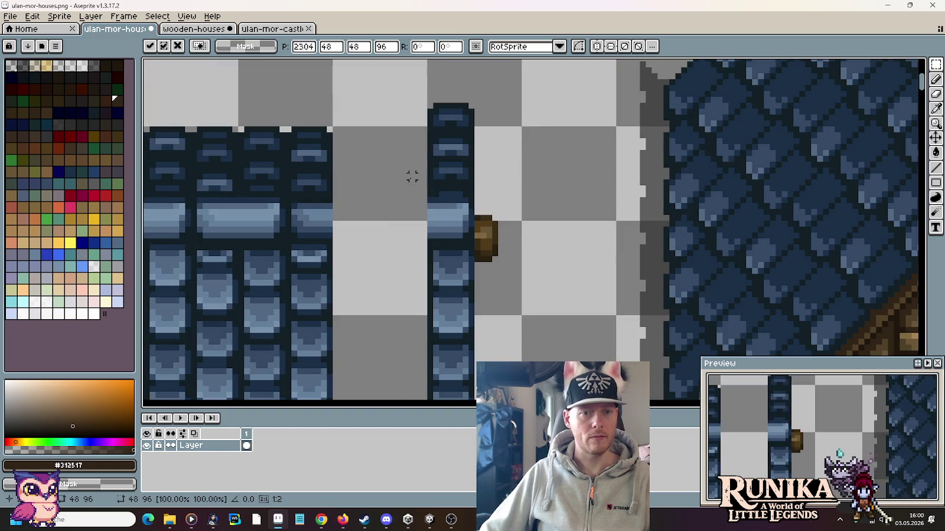
pyautogui.moveTo(405, 185)
pyautogui.mouseDown()
pyautogui.moveTo(443, 205)
pyautogui.moveTo(537, 195)
pyautogui.mouseUp()
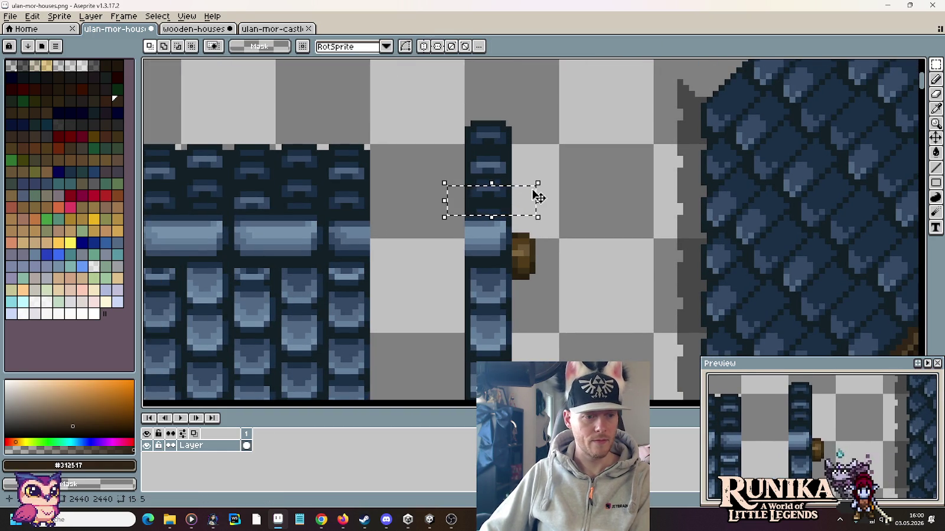
pyautogui.click(580, 211)
pyautogui.moveTo(461, 210); pyautogui.dragTo(538, 188)
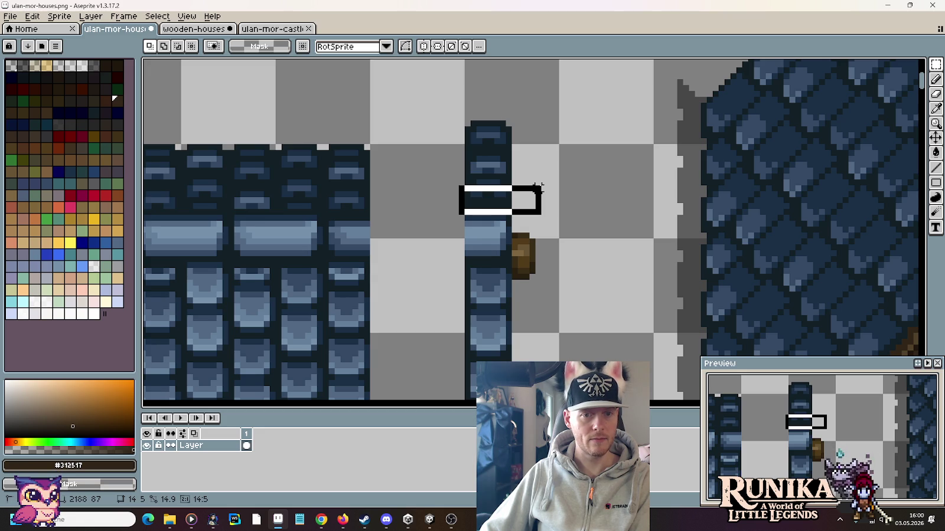
pyautogui.moveTo(537, 188); pyautogui.dragTo(538, 187)
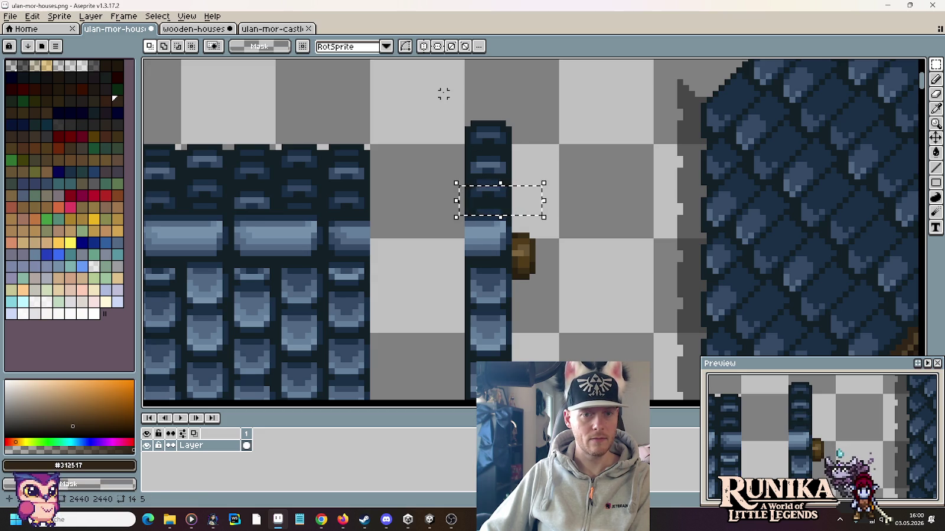
pyautogui.moveTo(444, 93); pyautogui.dragTo(550, 203)
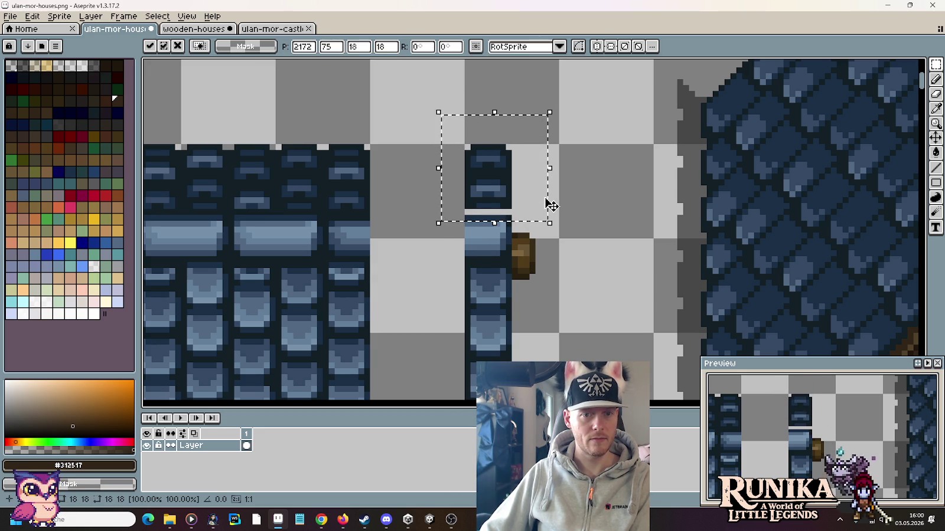
pyautogui.moveTo(296, 212); pyautogui.dragTo(533, 243)
pyautogui.click(580, 237)
# Pick the strip's dark blue outline colour and select the whole roof-edge strip
pyautogui.press('i')
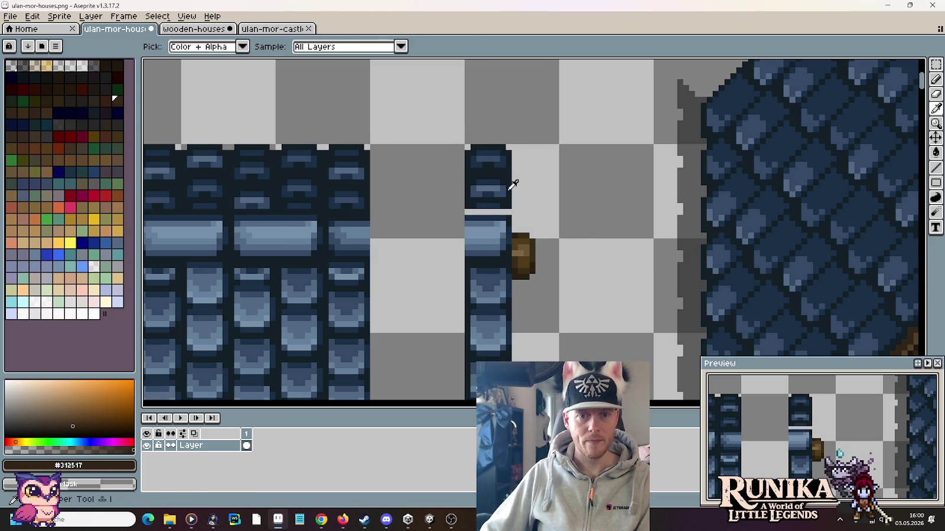
pyautogui.click(510, 188)
pyautogui.press('b')
pyautogui.scroll(-2, 467, 210)
pyautogui.scroll(-2, 437, 210)
pyautogui.hscroll(2, 413, 212)
pyautogui.press('m')
pyautogui.moveTo(400, 321); pyautogui.dragTo(373, 195)
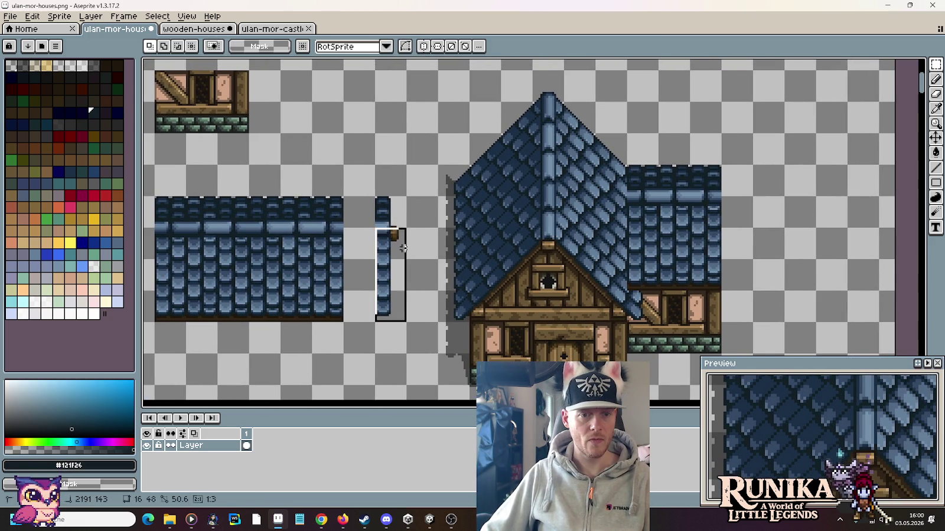
# Place a copy of the edge strip at the extension roof's right end
pyautogui.moveTo(391, 236); pyautogui.dragTo(737, 213)
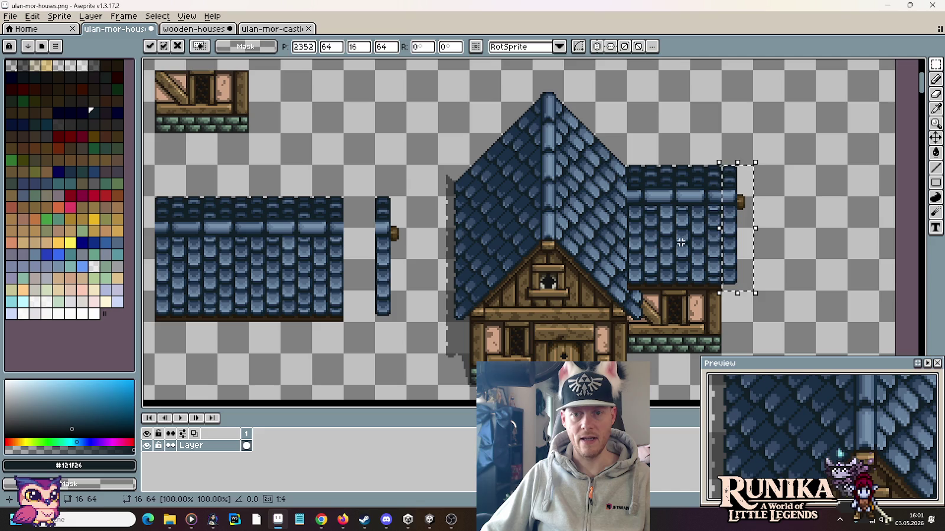
pyautogui.click(667, 246)
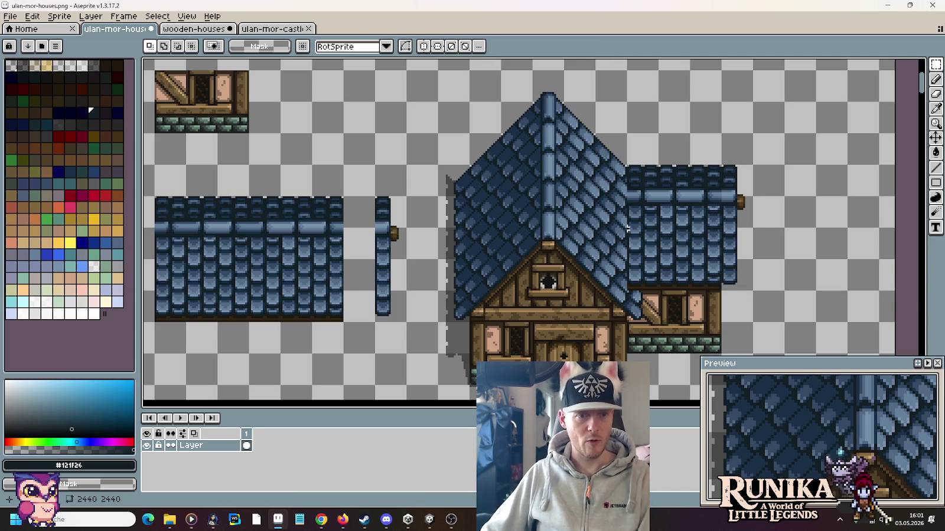
pyautogui.scroll(3, 669, 224)
pyautogui.scroll(-5, 668, 168)
pyautogui.scroll(3, 667, 168)
pyautogui.scroll(2, 666, 165)
pyautogui.scroll(2, 634, 163)
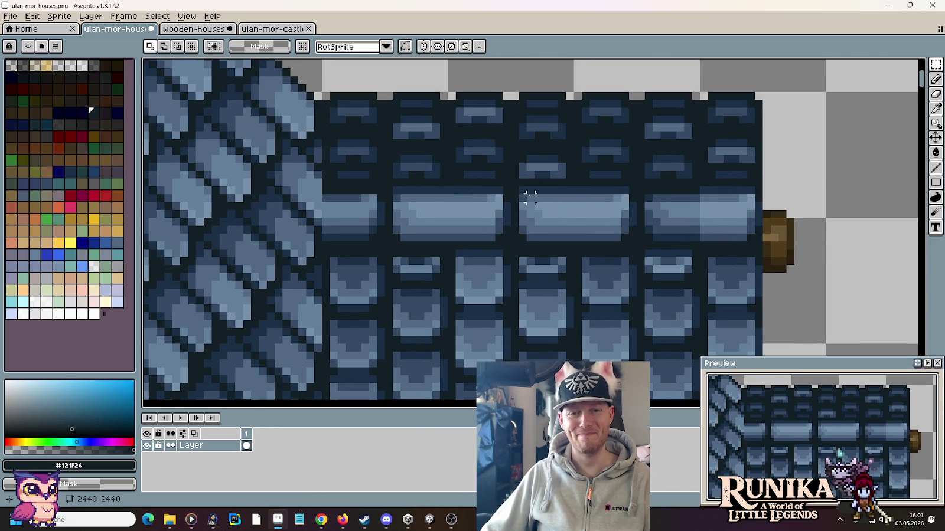
# Rearrange small patches of the extension roof's band caps
pyautogui.moveTo(522, 189)
pyautogui.mouseDown()
pyautogui.moveTo(574, 248)
pyautogui.moveTo(703, 248)
pyautogui.moveTo(689, 248)
pyautogui.mouseUp()
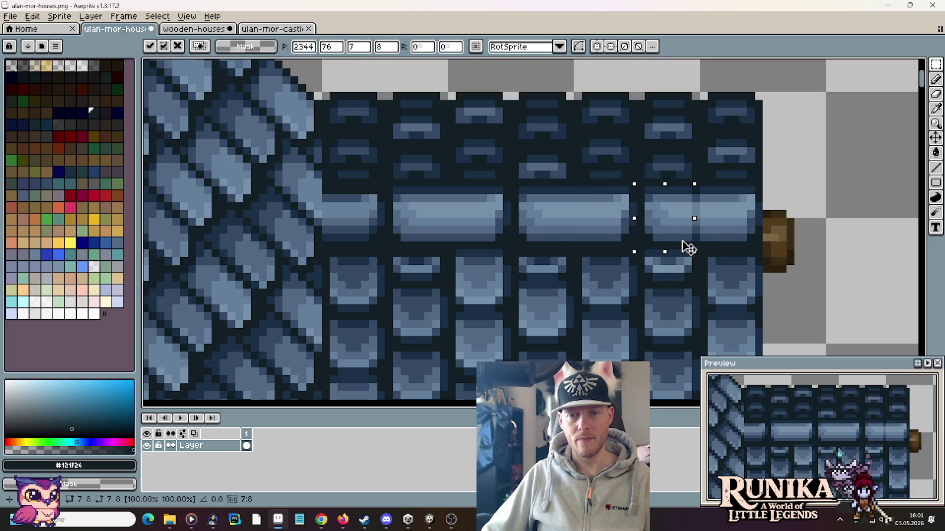
pyautogui.click(696, 197)
pyautogui.moveTo(672, 190)
pyautogui.mouseDown()
pyautogui.moveTo(692, 251)
pyautogui.moveTo(689, 238)
pyautogui.mouseUp()
pyautogui.click(690, 238)
pyautogui.scroll(-4, 734, 235)
pyautogui.scroll(-2, 734, 235)
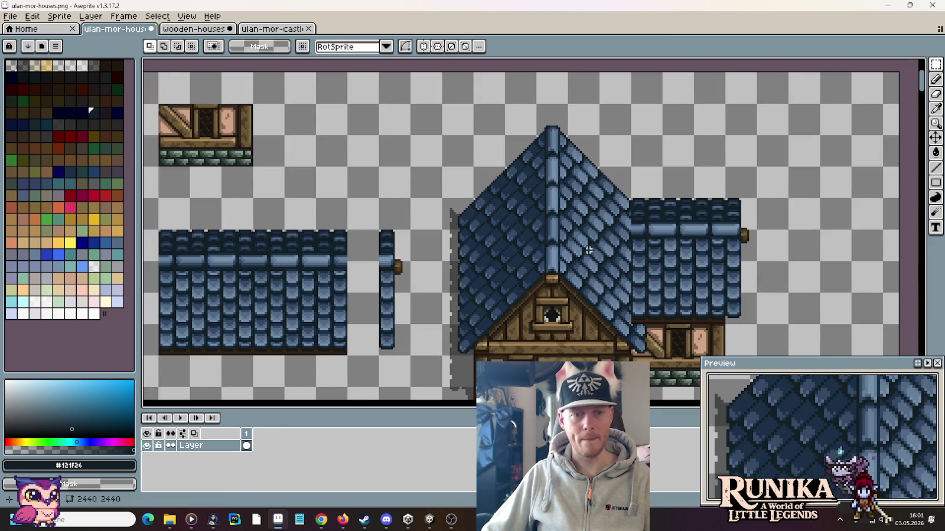
pyautogui.scroll(1, 374, 235)
pyautogui.scroll(3, 374, 235)
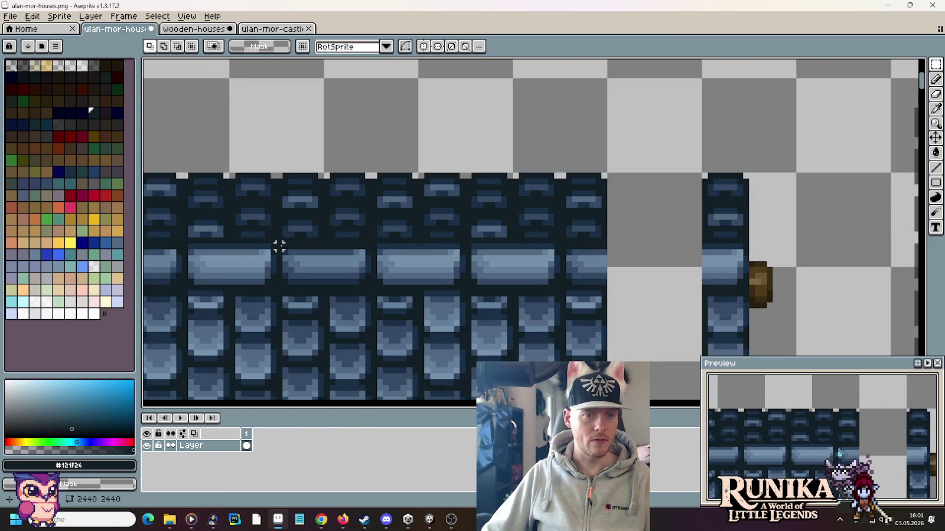
# Copy a 16×8 band tile from the left roof into the extension roof gap
pyautogui.moveTo(279, 247); pyautogui.dragTo(373, 289)
pyautogui.scroll(-1, 376, 296)
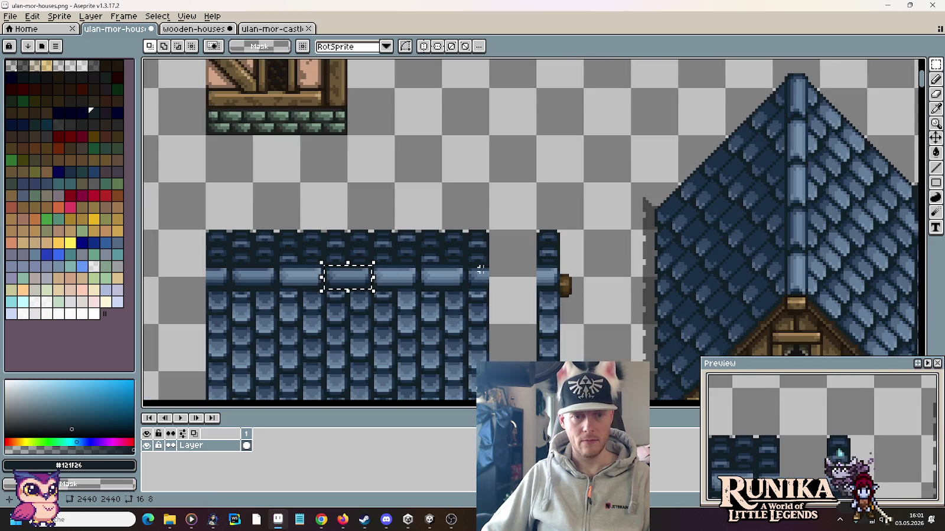
pyautogui.scroll(-2, 416, 273)
pyautogui.scroll(3, 627, 183)
pyautogui.scroll(1, 621, 183)
pyautogui.hotkey('ctrl', 'v')
pyautogui.moveTo(543, 288)
pyautogui.mouseDown()
pyautogui.moveTo(624, 233)
pyautogui.moveTo(616, 236)
pyautogui.moveTo(620, 201)
pyautogui.moveTo(675, 205)
pyautogui.moveTo(616, 206)
pyautogui.mouseUp()
pyautogui.click(738, 210)
pyautogui.scroll(-2, 692, 214)
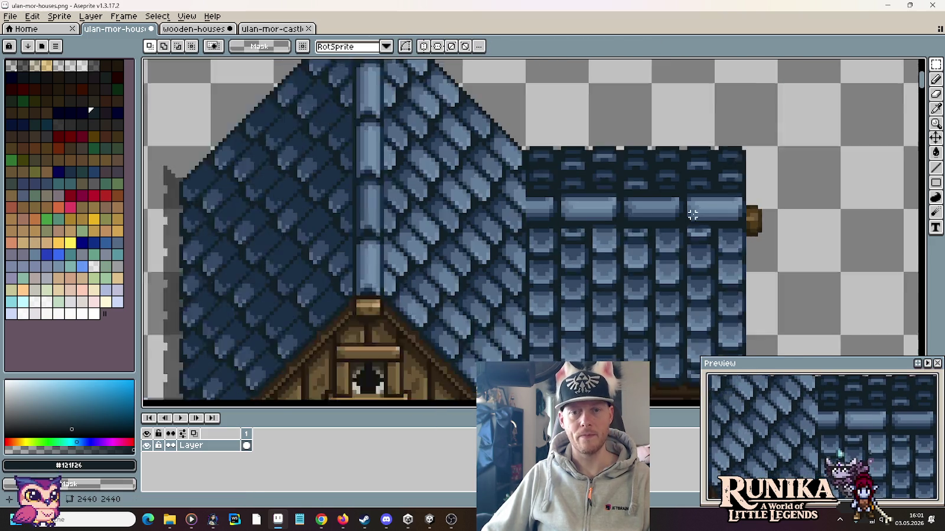
pyautogui.scroll(-1, 692, 215)
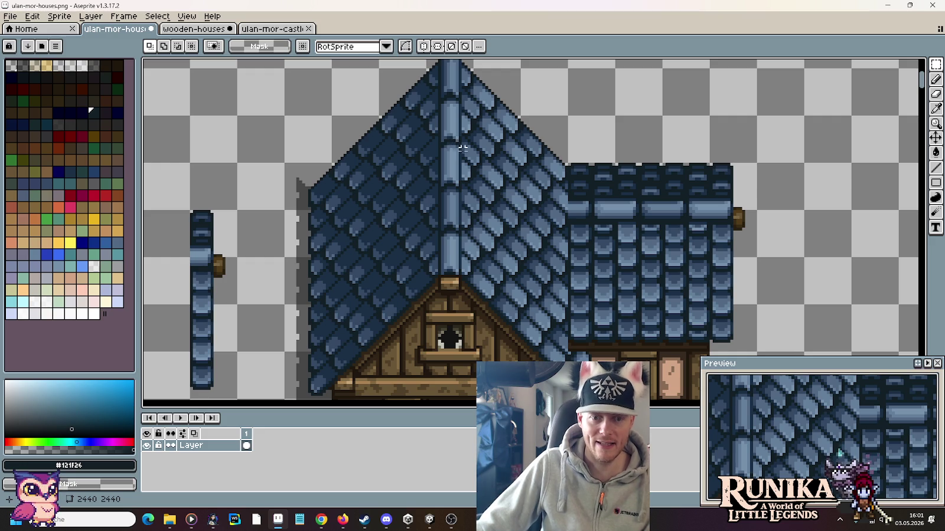
# Pan to the side extension and copy a 32×96 strip of its roof to the right
pyautogui.scroll(-2, 678, 347)
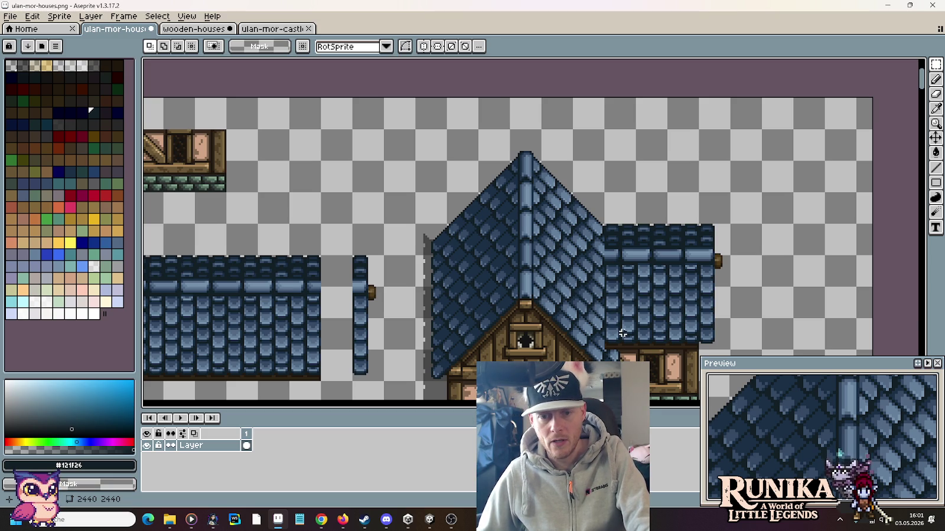
pyautogui.moveTo(622, 334)
pyautogui.mouseDown()
pyautogui.moveTo(601, 316)
pyautogui.moveTo(580, 256)
pyautogui.mouseUp()
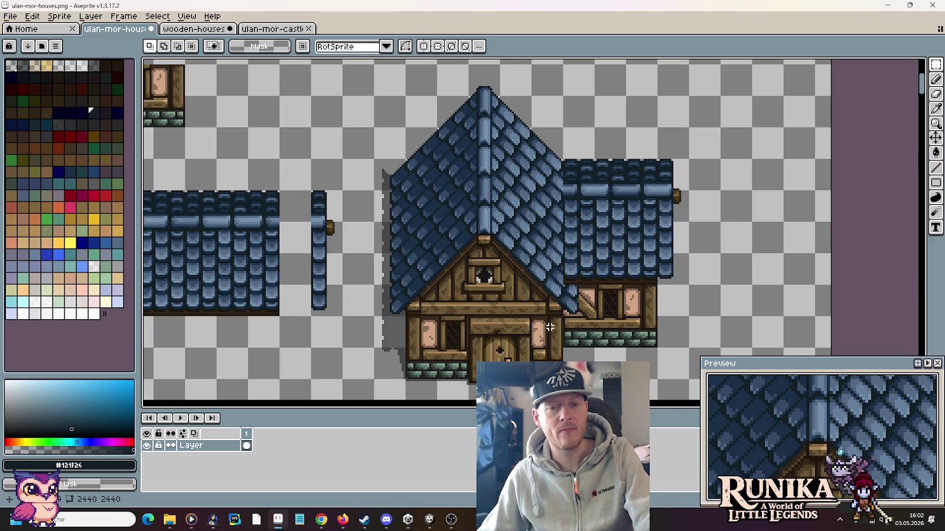
pyautogui.moveTo(470, 301); pyautogui.dragTo(523, 282)
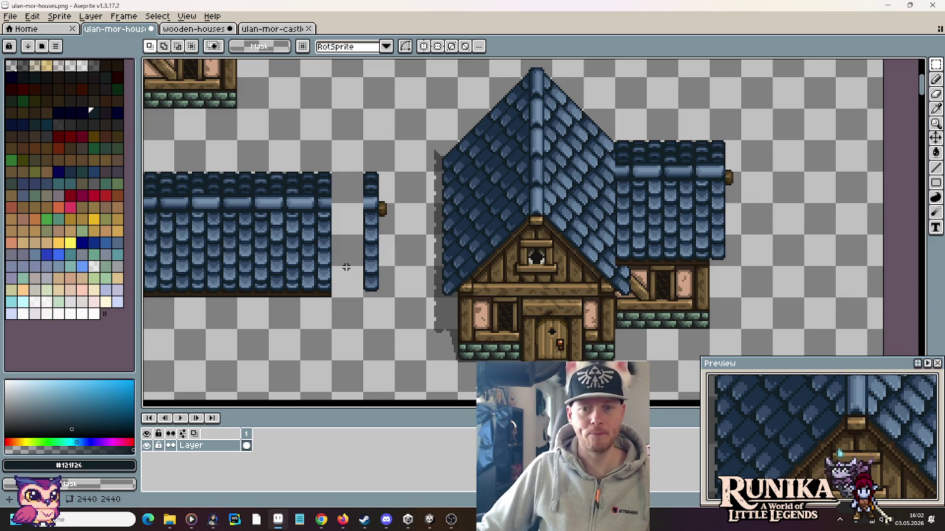
pyautogui.moveTo(370, 261); pyautogui.dragTo(423, 255)
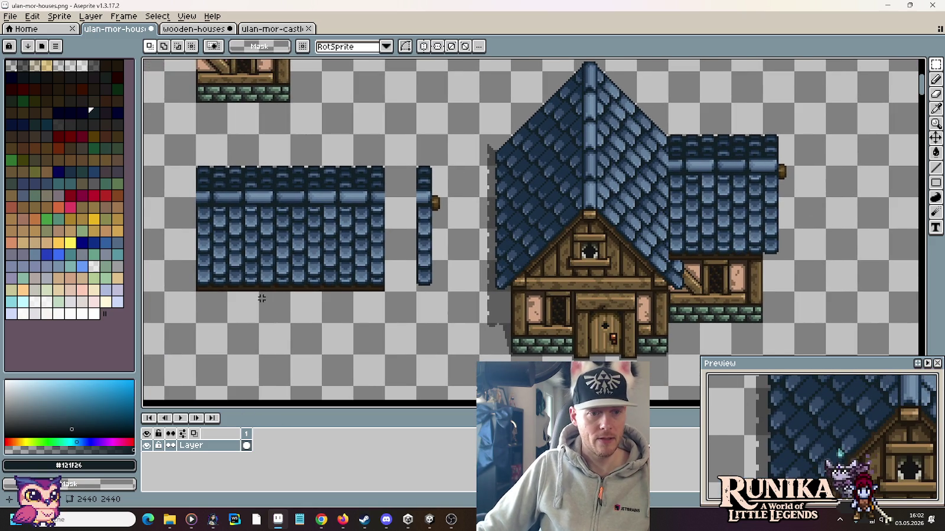
pyautogui.moveTo(277, 296)
pyautogui.mouseDown()
pyautogui.moveTo(289, 313)
pyautogui.moveTo(233, 139)
pyautogui.mouseUp()
pyautogui.moveTo(265, 255); pyautogui.dragTo(863, 224)
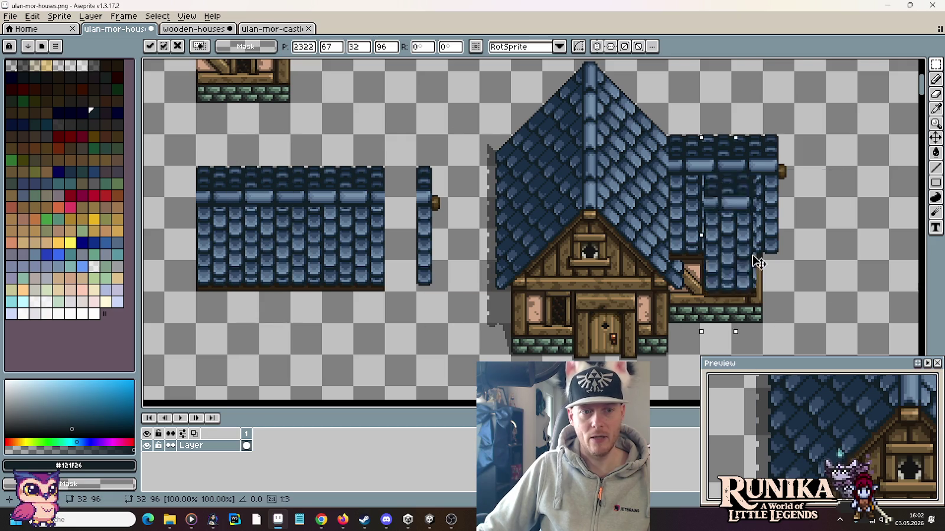
# Drop the 32×96 roof copy and confirm its eaves align with the extension's roof
pyautogui.hotkey('ctrl', 'd')
pyautogui.moveTo(764, 226); pyautogui.dragTo(584, 246)
pyautogui.scroll(2, 585, 246)
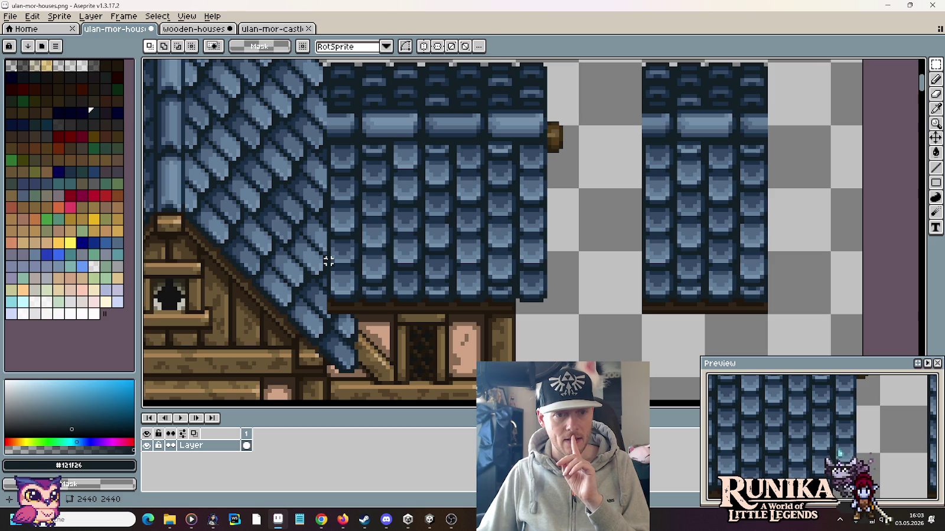
pyautogui.moveTo(328, 261); pyautogui.dragTo(772, 269)
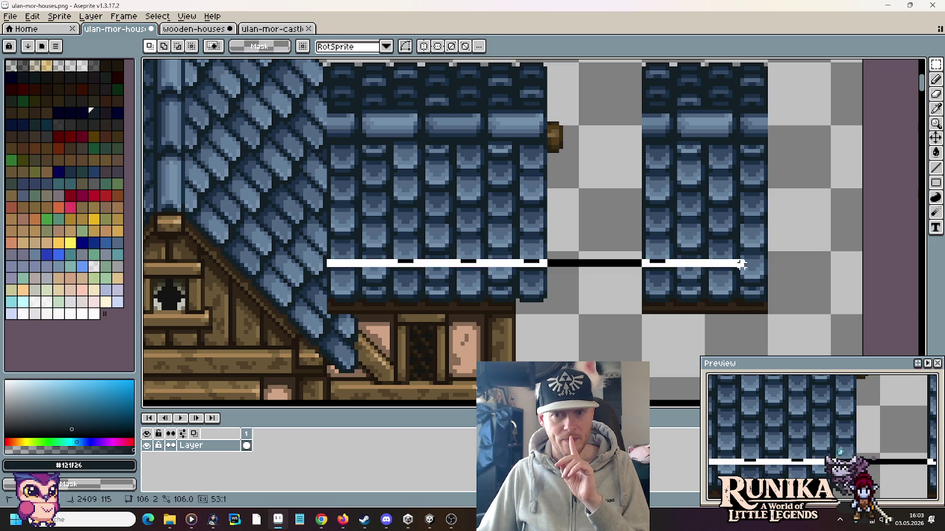
pyautogui.click(815, 261)
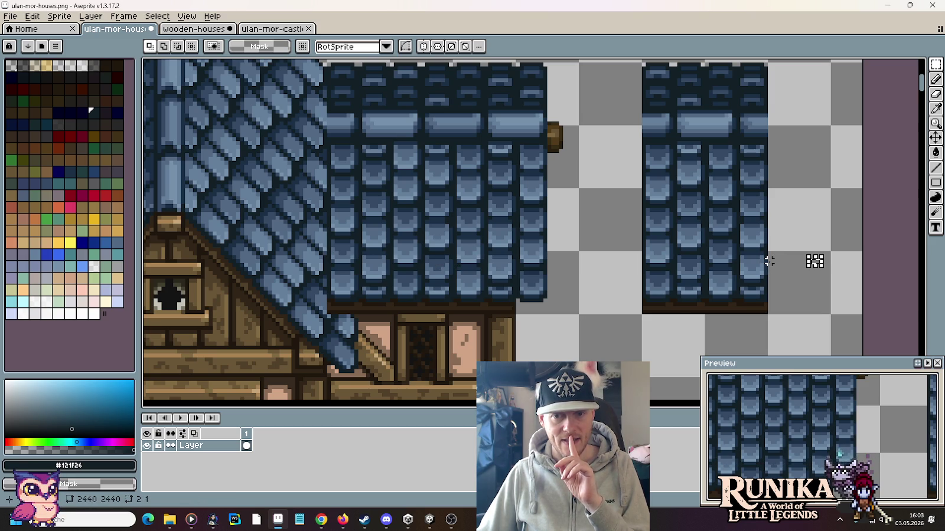
pyautogui.press('b')
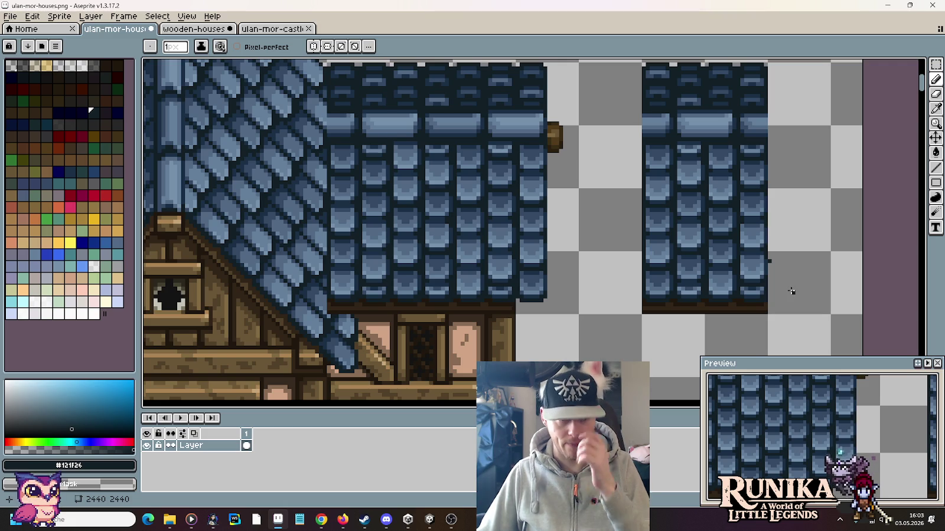
pyautogui.scroll(-1, 791, 291)
pyautogui.scroll(-1, 791, 291)
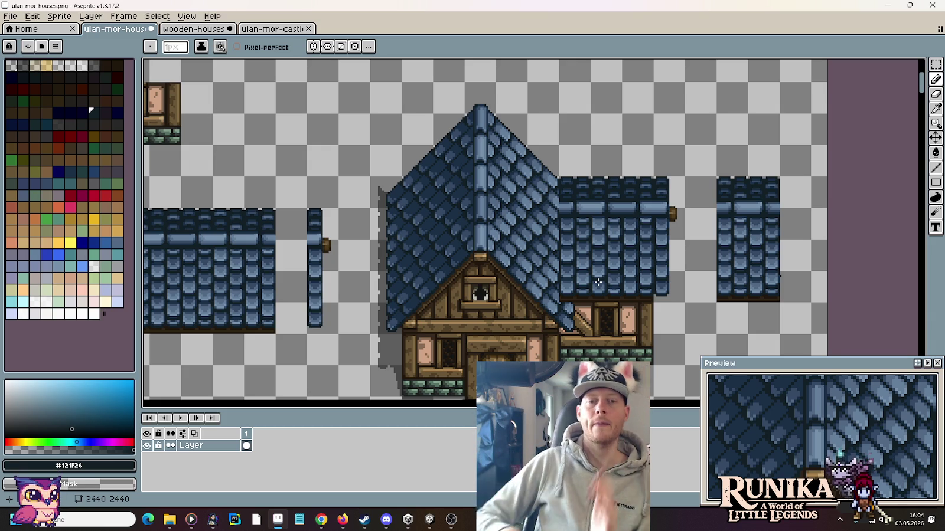
pyautogui.scroll(1, 806, 254)
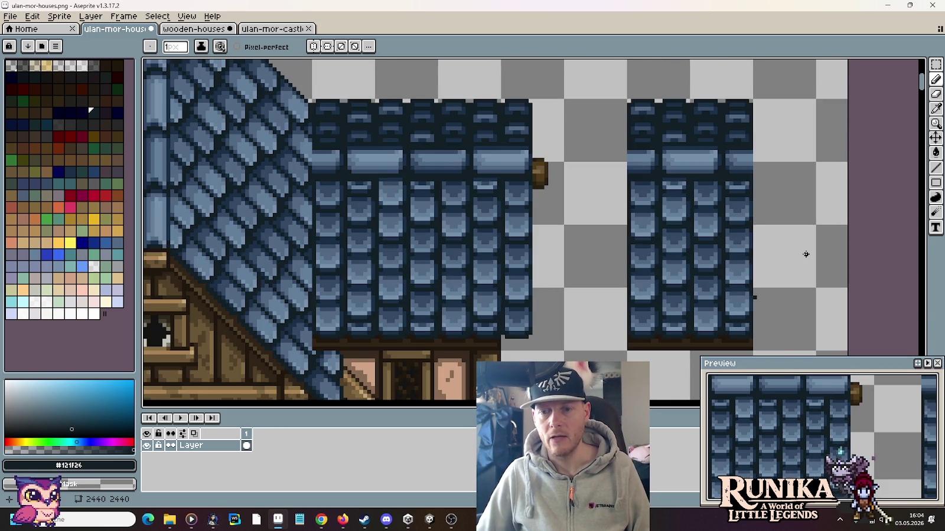
# Pick yellow as the drawing colour and bring the separate roof strip into view
pyautogui.moveTo(806, 254); pyautogui.dragTo(799, 209)
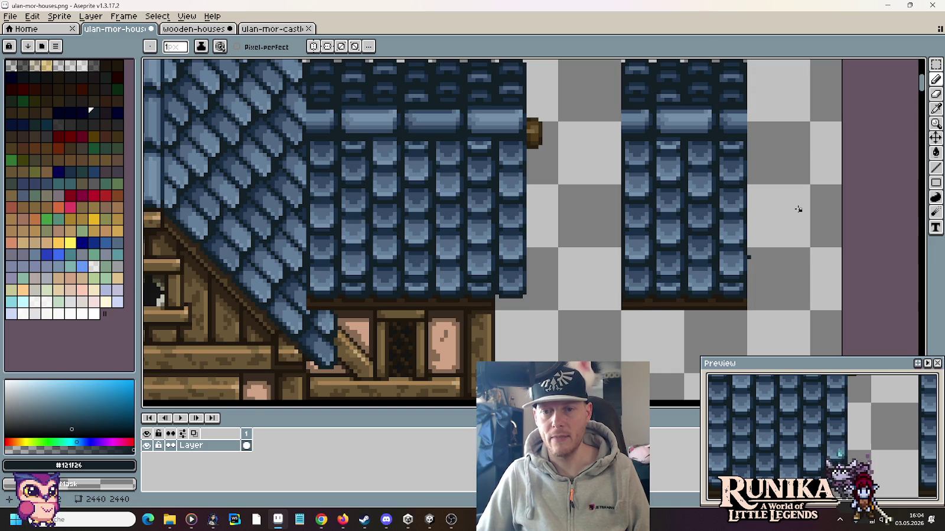
pyautogui.click(70, 242)
pyautogui.scroll(2, 761, 254)
pyautogui.scroll(3, 761, 254)
pyautogui.moveTo(853, 194); pyautogui.dragTo(621, 247)
pyautogui.scroll(-1, 665, 235)
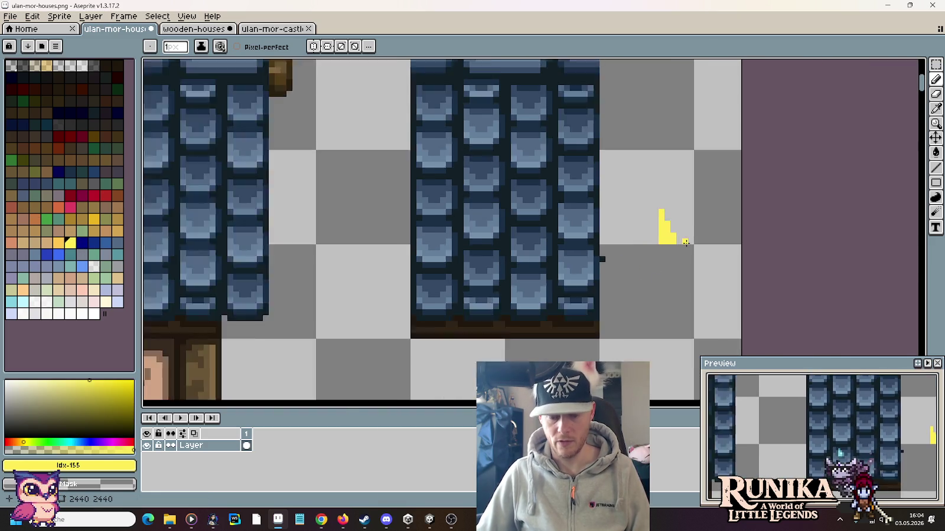
# Copy the yellow mark diagonally down the strip to form a stepped guide line
pyautogui.press('m')
pyautogui.moveTo(623, 148)
pyautogui.mouseDown()
pyautogui.moveTo(698, 270)
pyautogui.moveTo(573, 287)
pyautogui.moveTo(545, 229)
pyautogui.mouseUp()
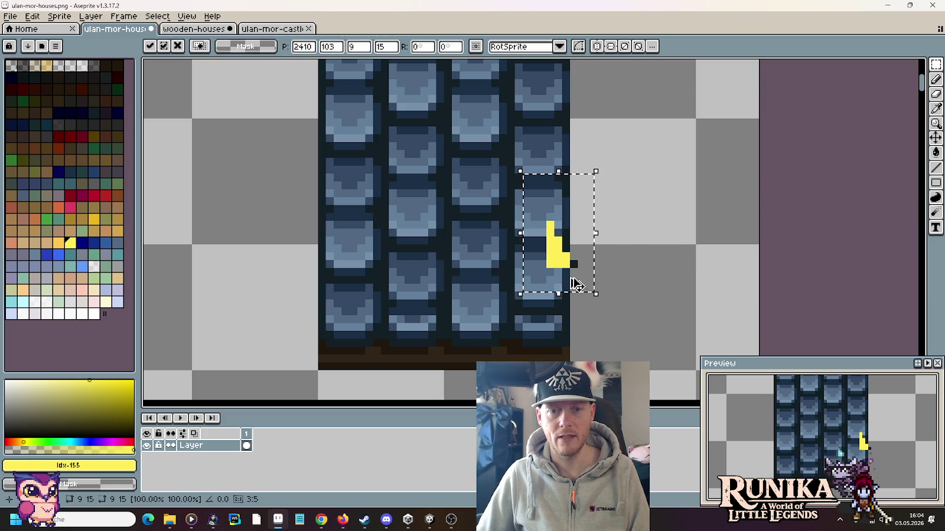
pyautogui.scroll(-1, 544, 229)
pyautogui.scroll(-1, 545, 229)
pyautogui.moveTo(579, 287); pyautogui.dragTo(527, 188)
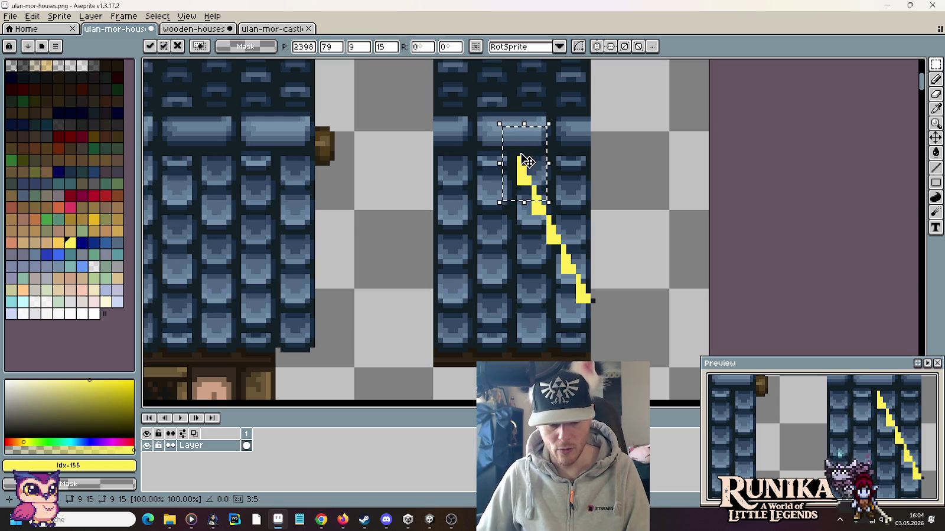
pyautogui.hotkey('ctrl', 'z')
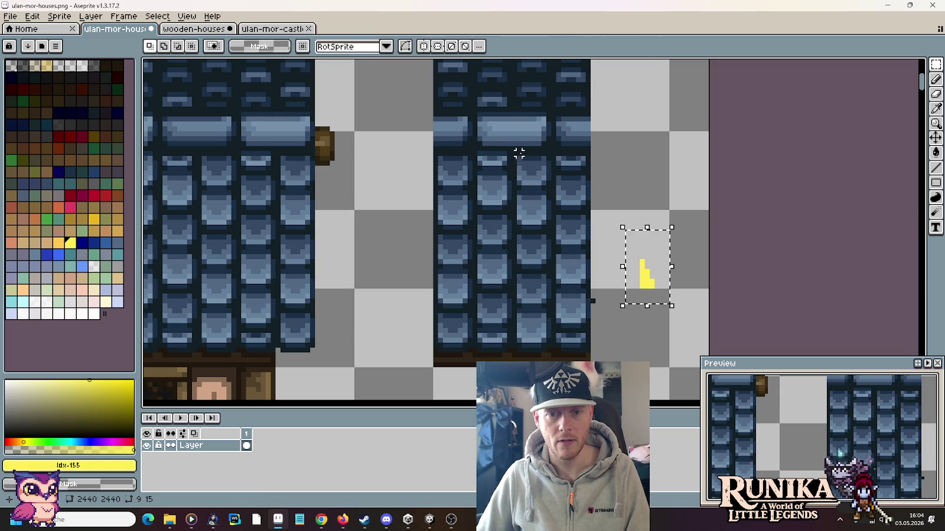
pyautogui.moveTo(641, 286); pyautogui.dragTo(589, 311)
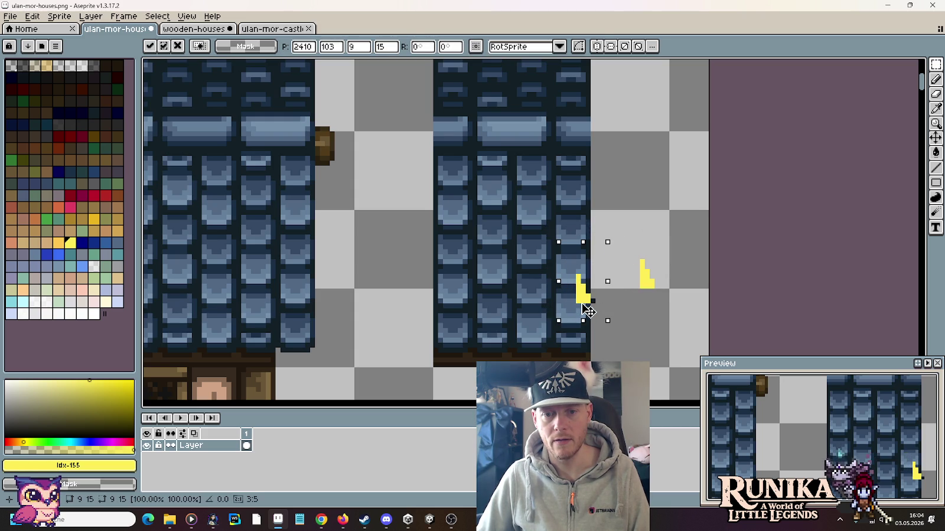
pyautogui.moveTo(588, 311)
pyautogui.mouseDown()
pyautogui.moveTo(588, 322)
pyautogui.moveTo(520, 192)
pyautogui.mouseUp()
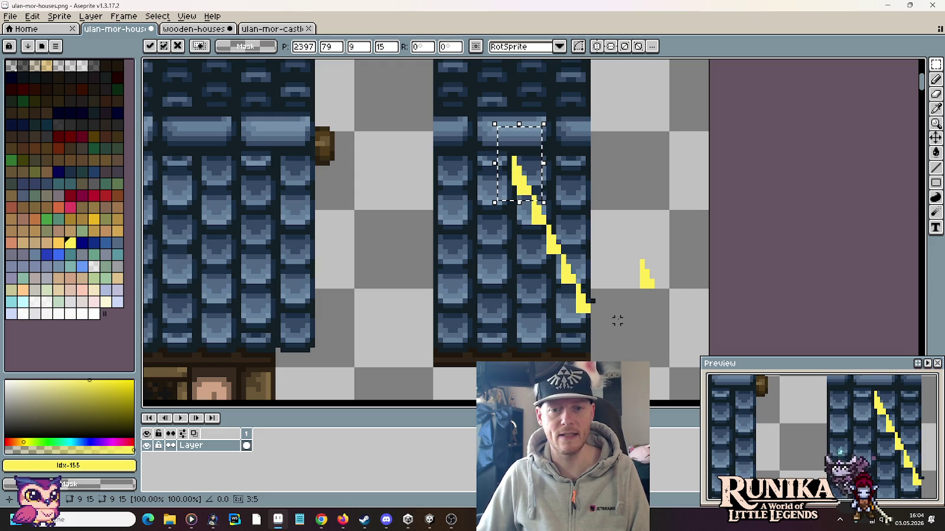
pyautogui.click(601, 291)
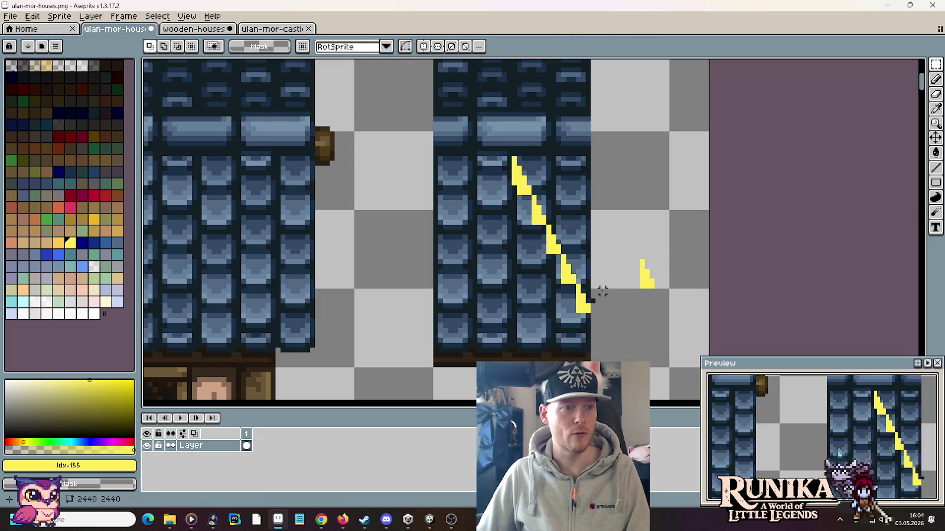
pyautogui.scroll(-1, 593, 213)
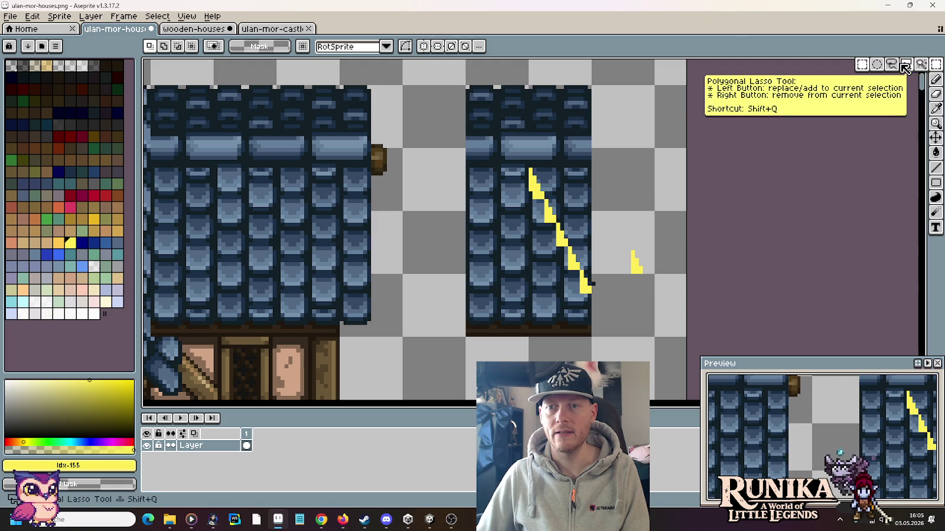
# Lasso and delete the roof tiles left of the yellow diagonal
pyautogui.click(892, 65)
pyautogui.moveTo(589, 287); pyautogui.dragTo(502, 166)
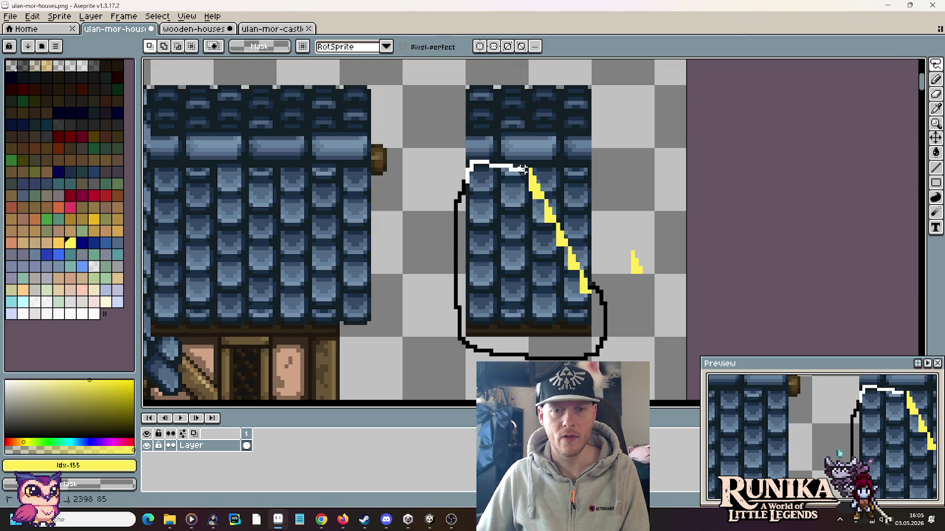
pyautogui.moveTo(526, 169); pyautogui.dragTo(532, 169)
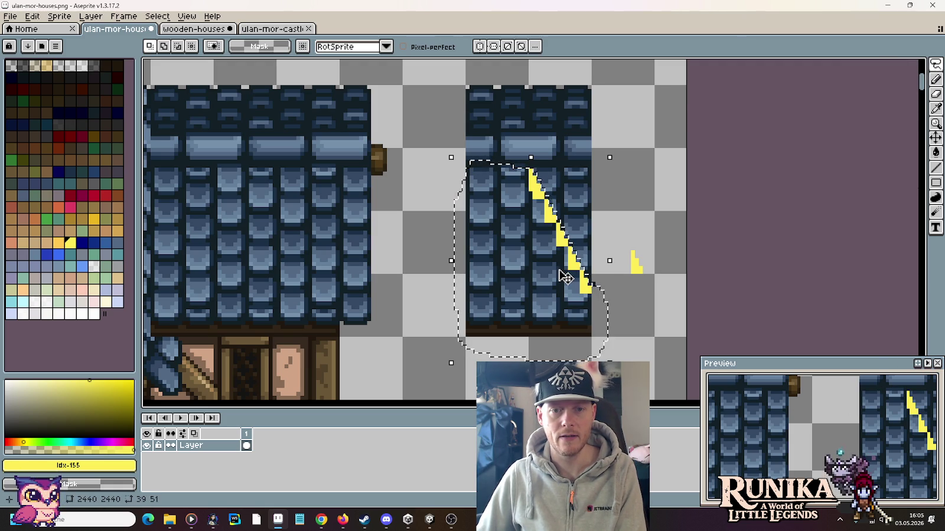
pyautogui.hotkey('ctrl', 'd')
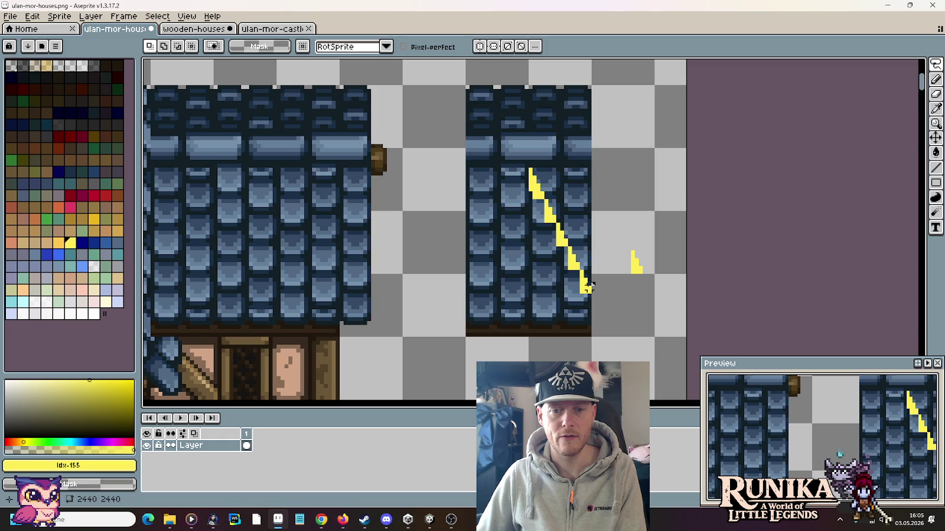
pyautogui.moveTo(531, 169)
pyautogui.mouseDown()
pyautogui.moveTo(598, 296)
pyautogui.moveTo(590, 290)
pyautogui.mouseUp()
pyautogui.press('Delete')
pyautogui.hotkey('ctrl', 'd')
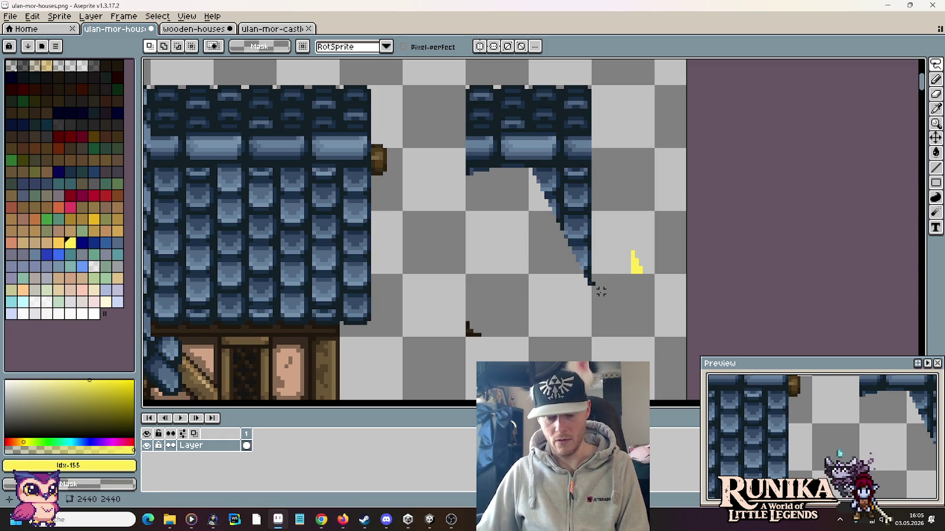
# Clear a stray dark mark and the leftover top tiles of the strip
pyautogui.press('m')
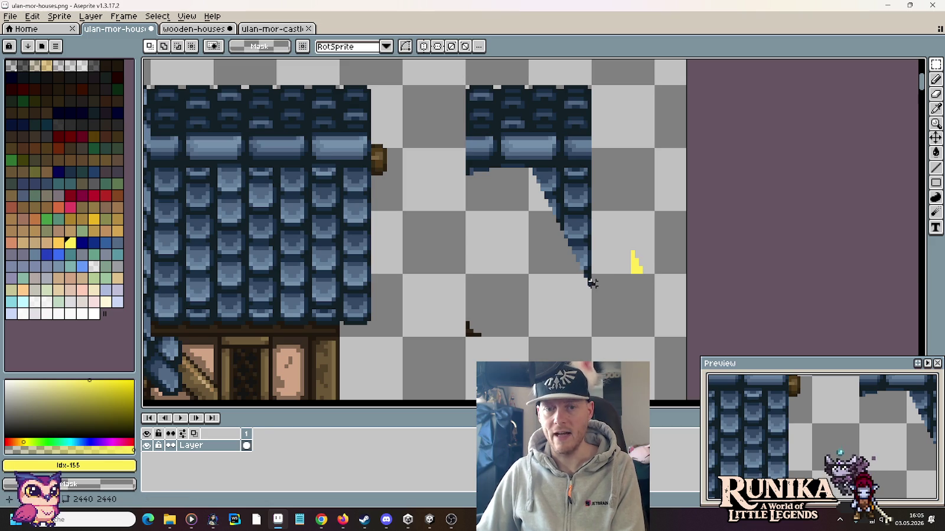
pyautogui.moveTo(446, 287); pyautogui.dragTo(507, 339)
pyautogui.press('Delete')
pyautogui.hotkey('ctrl', 'd')
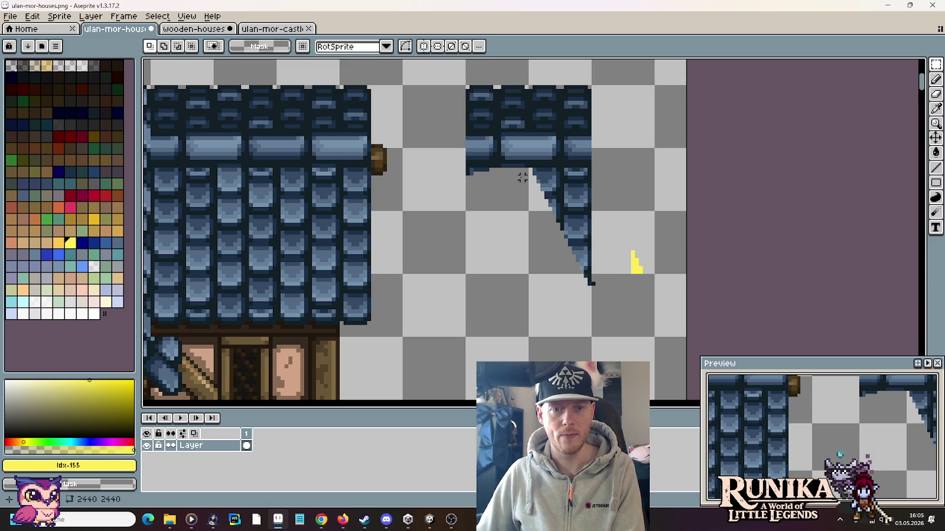
pyautogui.moveTo(526, 169); pyautogui.dragTo(451, 75)
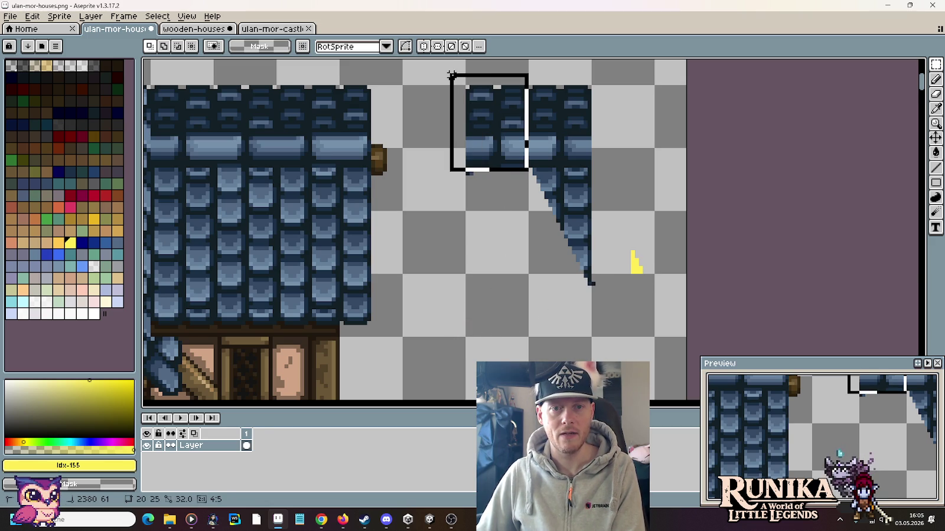
pyautogui.press('Delete')
# Test the edge piece against the house roof, then settle it beside the house
pyautogui.scroll(-2, 514, 259)
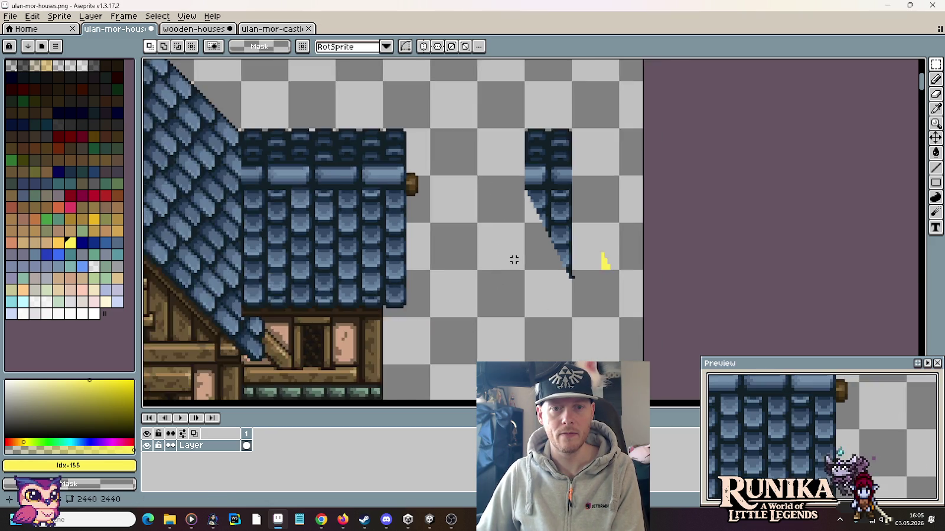
pyautogui.moveTo(514, 259); pyautogui.dragTo(597, 259)
pyautogui.moveTo(609, 296); pyautogui.dragTo(637, 173)
pyautogui.moveTo(626, 274)
pyautogui.mouseDown()
pyautogui.moveTo(472, 258)
pyautogui.moveTo(404, 281)
pyautogui.mouseUp()
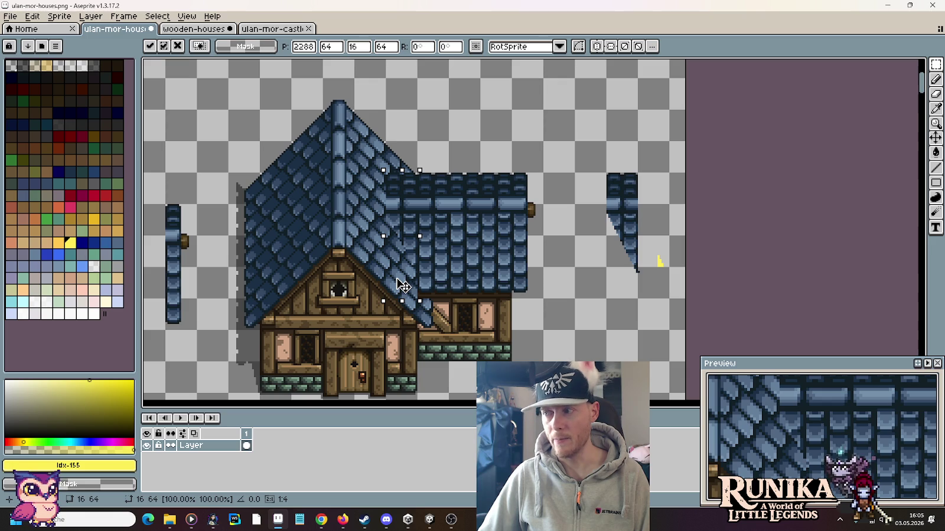
pyautogui.moveTo(411, 284); pyautogui.dragTo(624, 279)
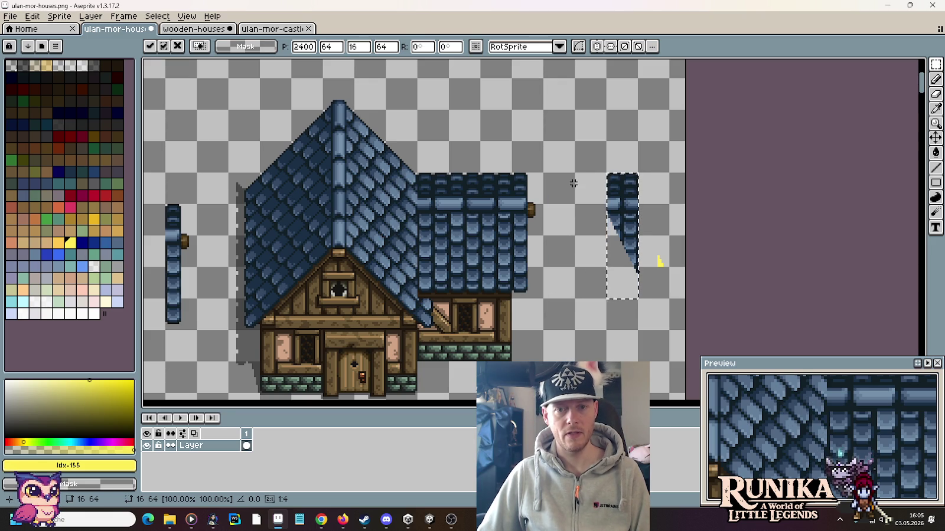
pyautogui.hotkey('ctrl', 'd')
pyautogui.hscroll(-3, 537, 278)
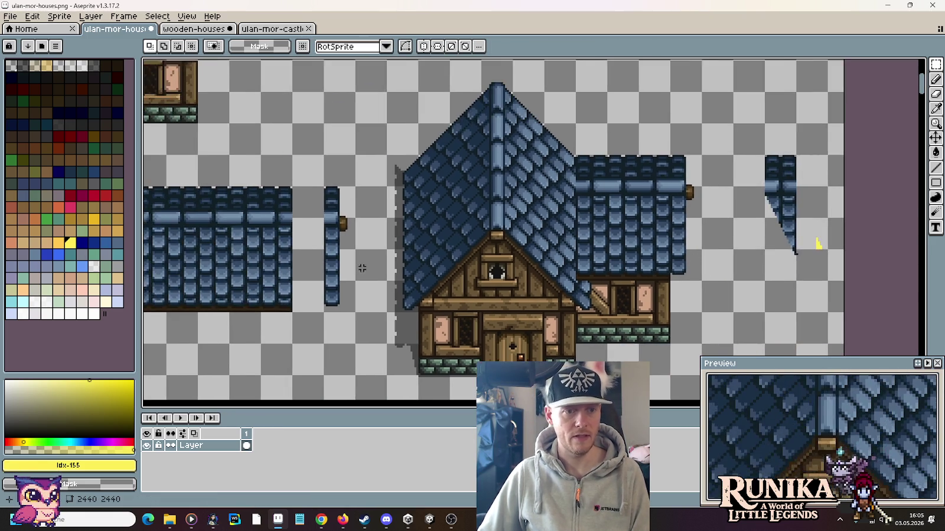
# Pan and zoom around the sheet to bring the wooden-house section into view
pyautogui.hscroll(-3, 502, 254)
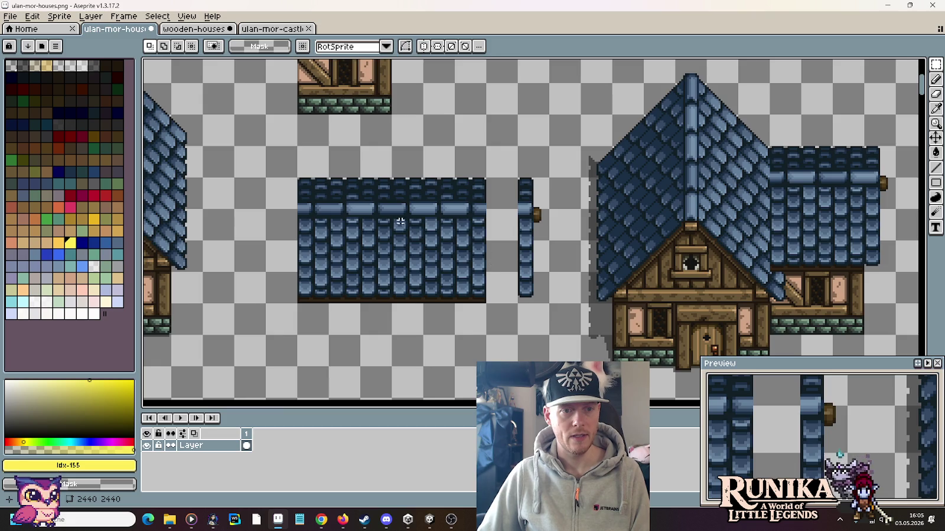
pyautogui.scroll(-4, 395, 220)
pyautogui.scroll(2, 452, 176)
pyautogui.scroll(1, 452, 176)
pyautogui.hscroll(-3, 453, 176)
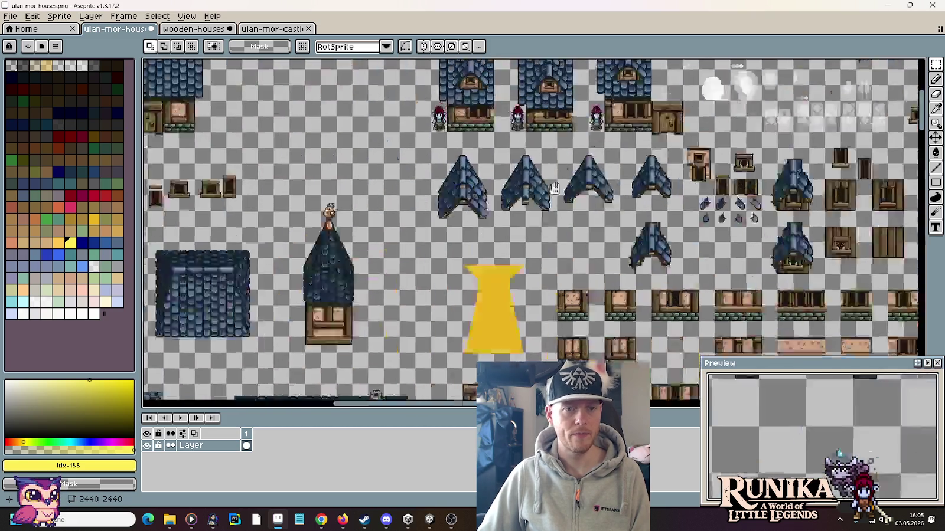
pyautogui.hscroll(-3, 437, 195)
pyautogui.scroll(3, 423, 216)
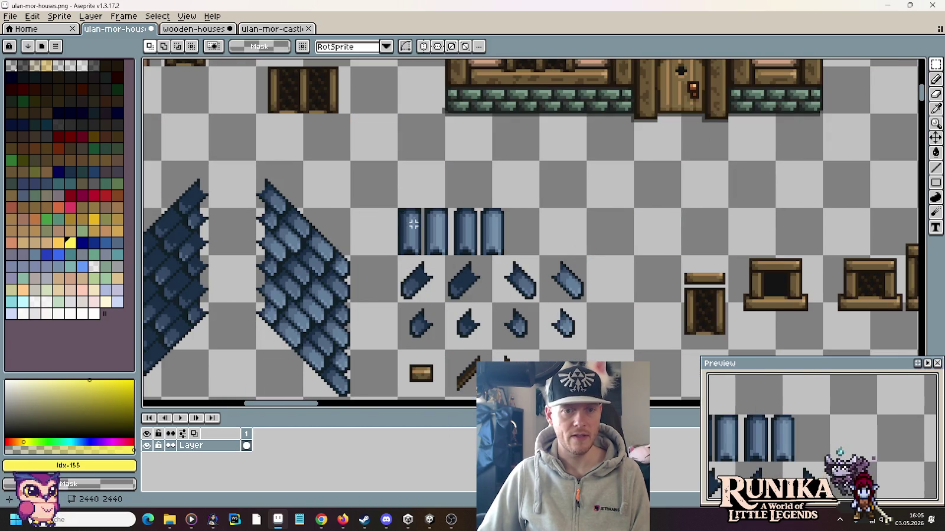
pyautogui.scroll(-3, 460, 253)
pyautogui.hscroll(-3, 462, 254)
pyautogui.scroll(2, 463, 254)
pyautogui.scroll(-4, 484, 91)
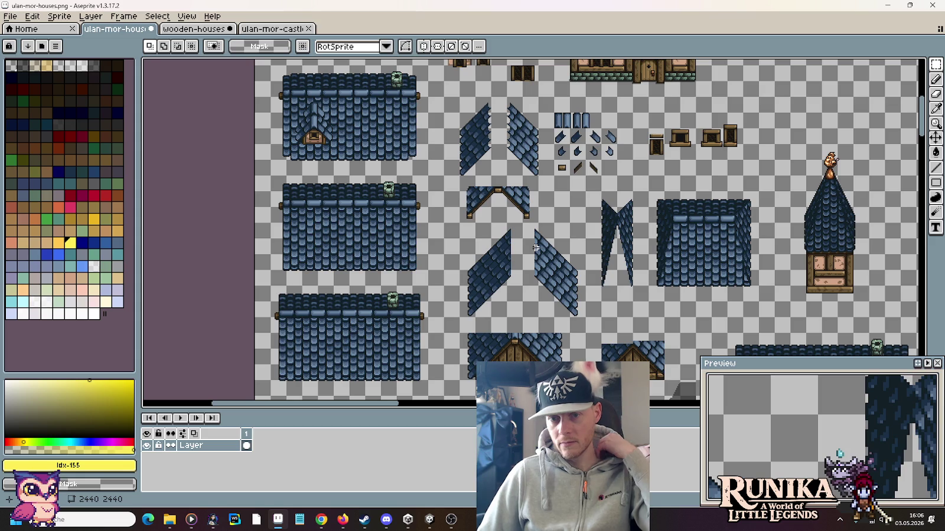
pyautogui.scroll(-3, 591, 288)
pyautogui.scroll(3, 591, 288)
pyautogui.moveTo(679, 413)
pyautogui.mouseDown()
pyautogui.moveTo(577, 294)
pyautogui.moveTo(555, 65)
pyautogui.mouseUp()
# Marquee-select the small ridge-cap band tile on a blue roof column
pyautogui.scroll(-2, 577, 294)
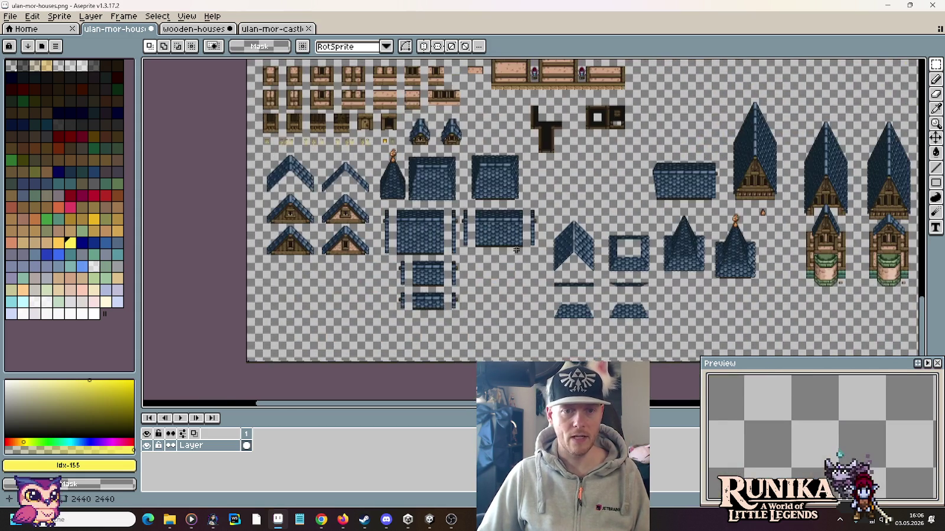
pyautogui.scroll(3, 517, 275)
pyautogui.scroll(1, 517, 275)
pyautogui.scroll(1, 553, 234)
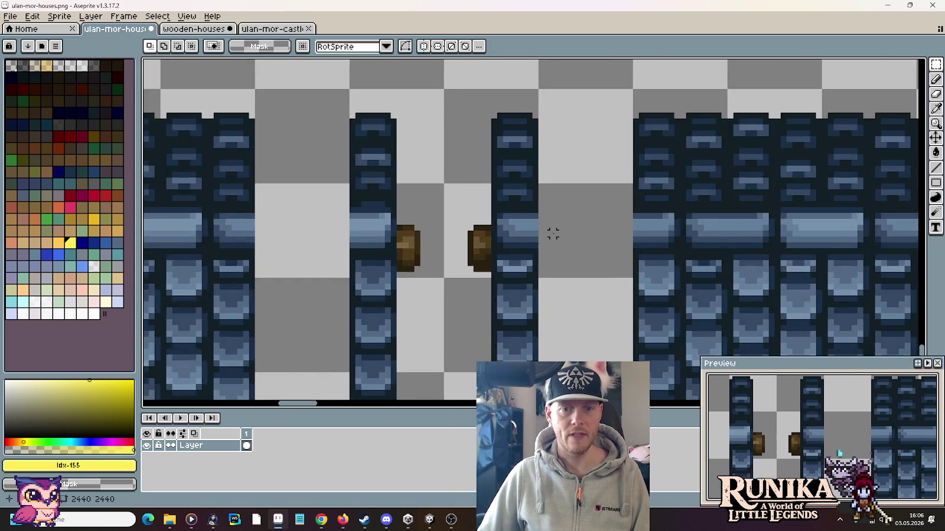
pyautogui.scroll(1, 552, 232)
pyautogui.moveTo(471, 198); pyautogui.dragTo(551, 264)
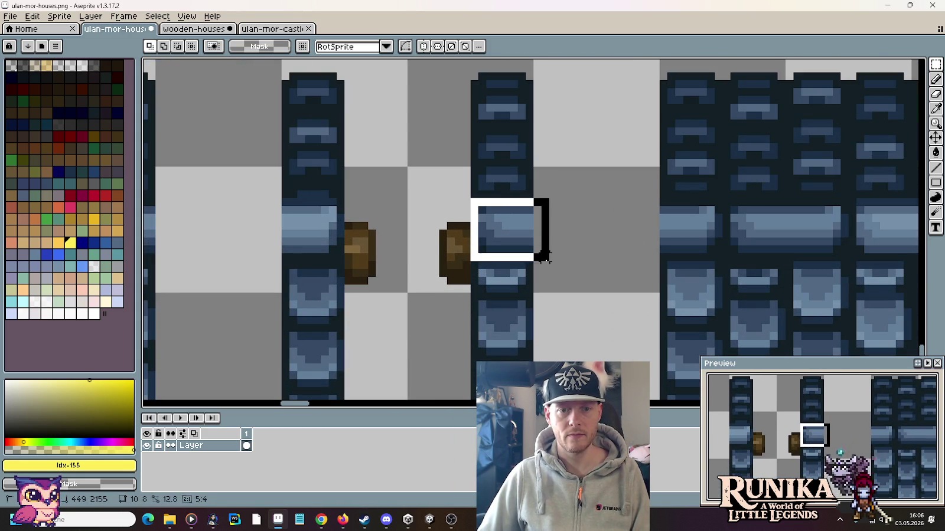
pyautogui.scroll(-4, 548, 266)
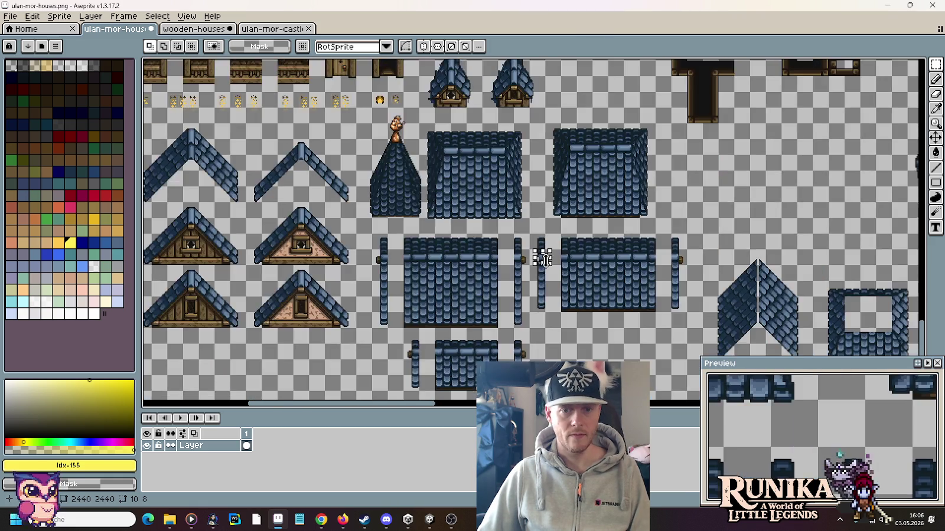
pyautogui.scroll(2, 548, 265)
pyautogui.scroll(-3, 365, 323)
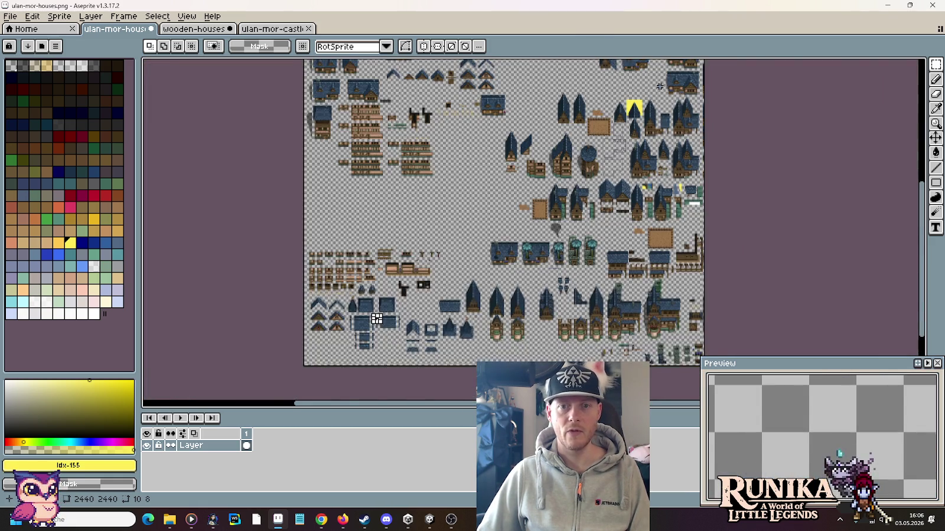
pyautogui.scroll(1, 531, 236)
pyautogui.scroll(2, 590, 153)
pyautogui.scroll(2, 606, 127)
pyautogui.scroll(1, 613, 173)
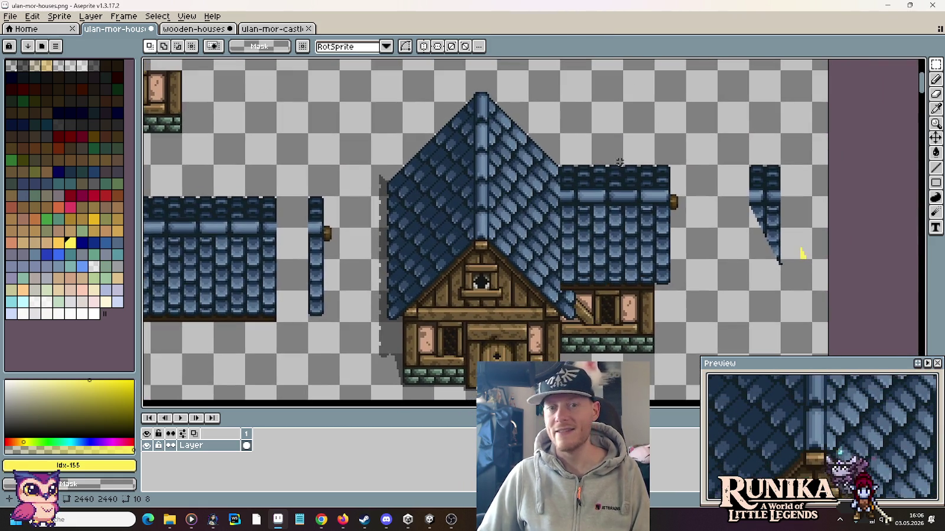
pyautogui.scroll(1, 614, 173)
# Paste the ridge-cap tile and commit it across the upper left of the hip-roof wedge
pyautogui.scroll(1, 689, 162)
pyautogui.scroll(1, 502, 134)
pyautogui.hotkey('ctrl', 'v')
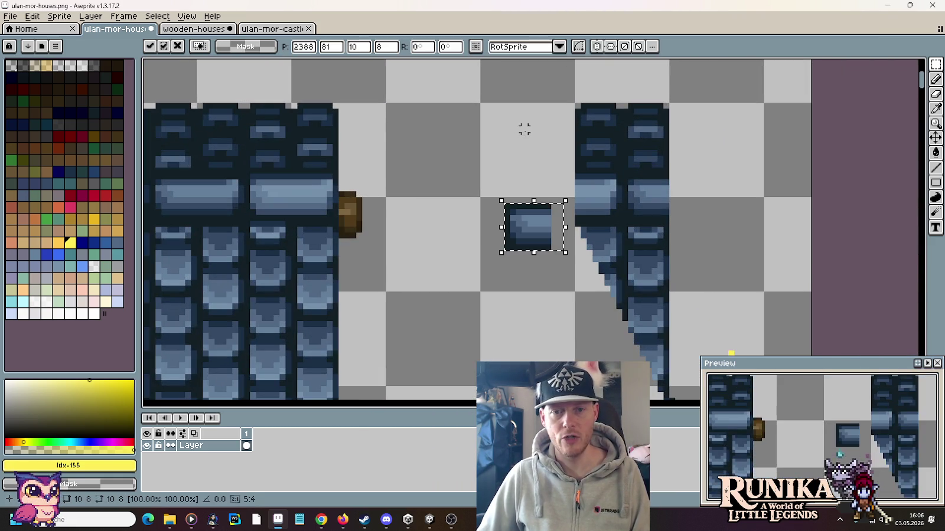
pyautogui.scroll(2, 533, 232)
pyautogui.moveTo(533, 247)
pyautogui.mouseDown()
pyautogui.moveTo(585, 188)
pyautogui.moveTo(618, 171)
pyautogui.moveTo(513, 174)
pyautogui.mouseUp()
pyautogui.scroll(-3, 512, 175)
pyautogui.scroll(-1, 518, 177)
pyautogui.scroll(1, 518, 177)
pyautogui.scroll(1, 515, 171)
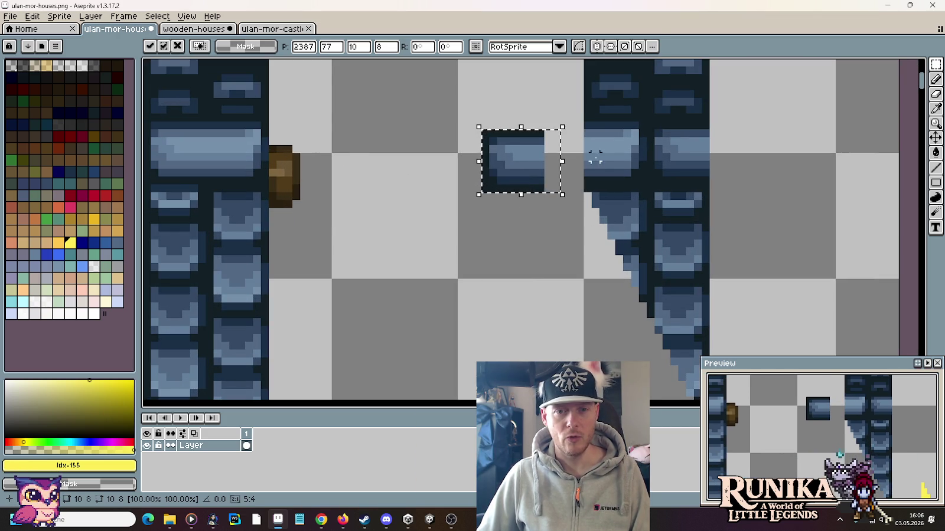
pyautogui.moveTo(534, 179); pyautogui.dragTo(628, 172)
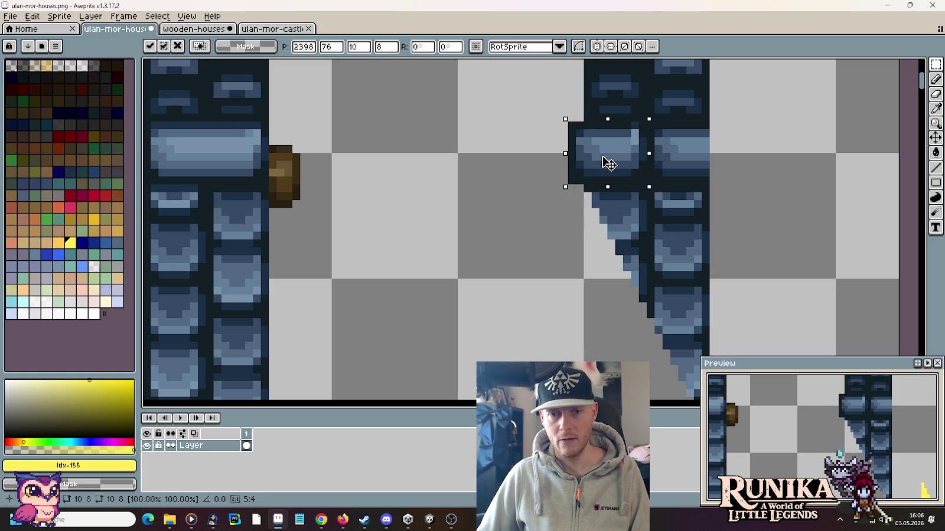
pyautogui.moveTo(600, 160); pyautogui.dragTo(584, 171)
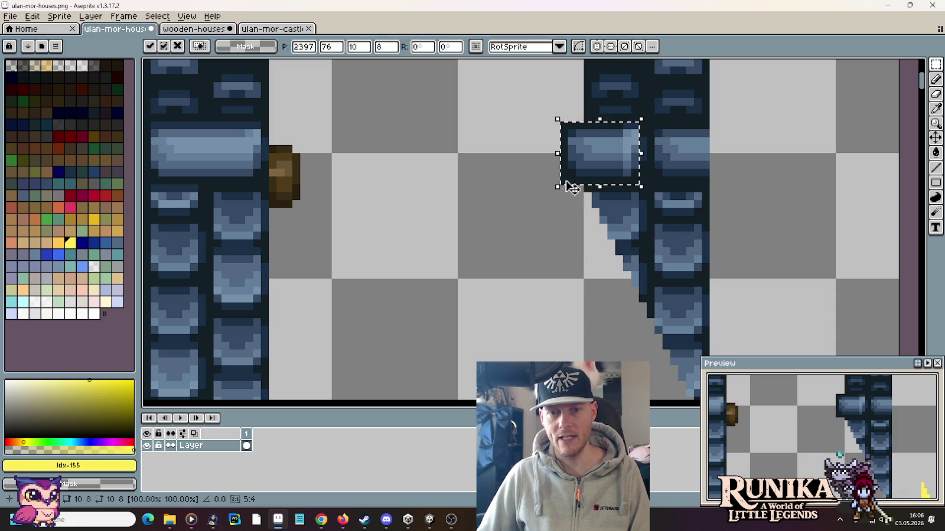
pyautogui.press('Return')
# Bring the neighbouring roof block into view and clear the selection
pyautogui.moveTo(421, 194); pyautogui.dragTo(754, 245)
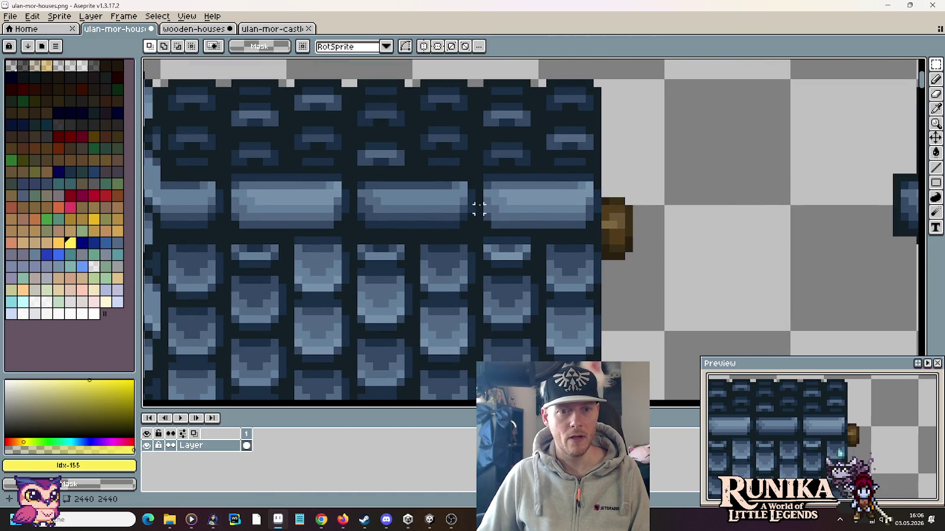
pyautogui.moveTo(478, 176)
pyautogui.mouseDown()
pyautogui.moveTo(427, 237)
pyautogui.moveTo(781, 252)
pyautogui.moveTo(779, 232)
pyautogui.mouseUp()
pyautogui.press('Return')
pyautogui.scroll(-1, 633, 201)
pyautogui.scroll(-1, 633, 200)
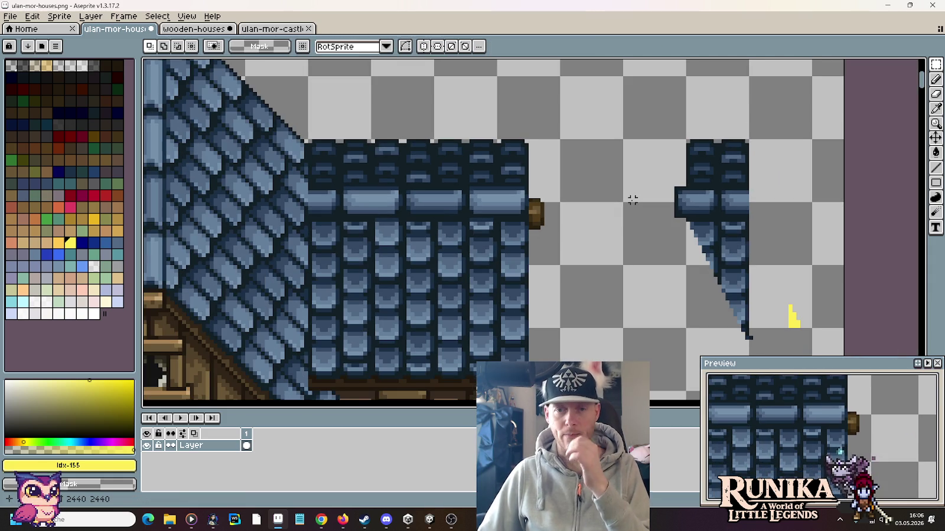
pyautogui.scroll(2, 632, 200)
pyautogui.scroll(1, 580, 167)
pyautogui.scroll(1, 580, 169)
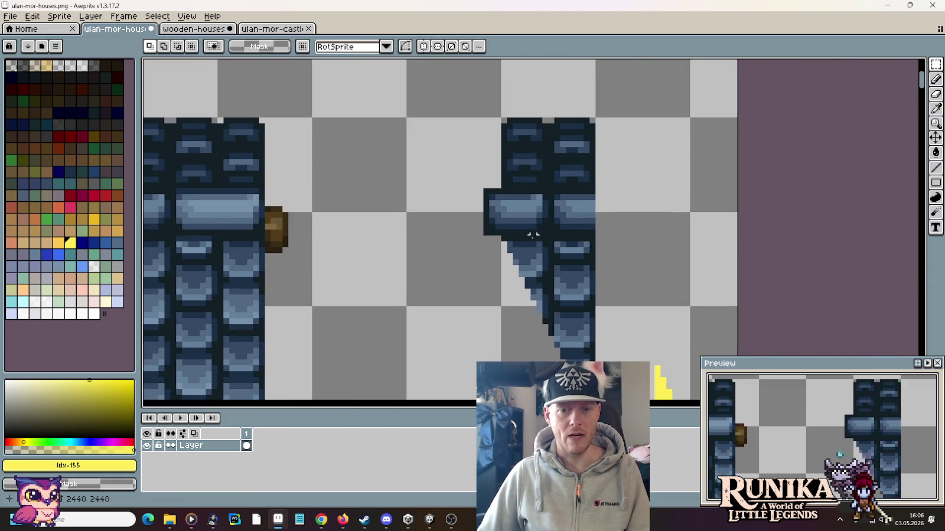
# Lasso the tiles above the ridge cap diagonally and delete them
pyautogui.scroll(-2, 528, 201)
pyautogui.scroll(3, 528, 207)
pyautogui.scroll(1, 516, 198)
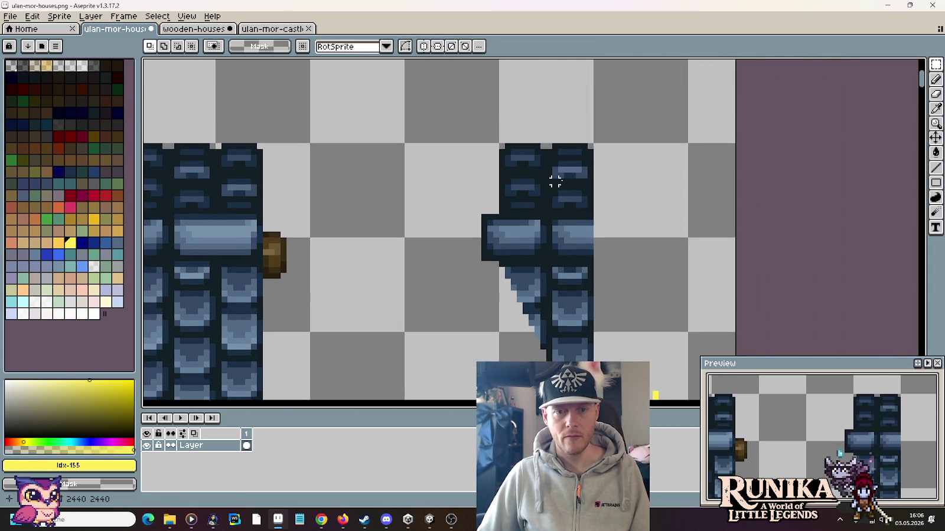
pyautogui.click(936, 64)
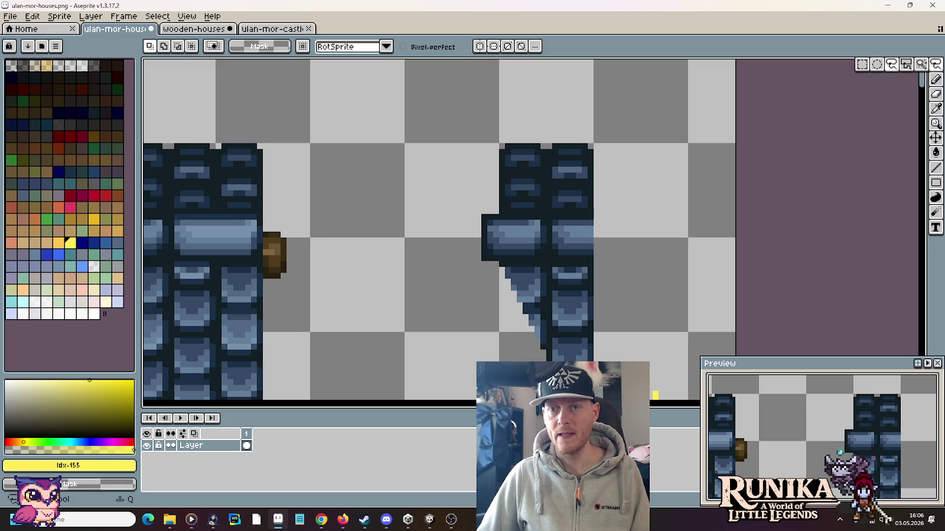
pyautogui.click(891, 65)
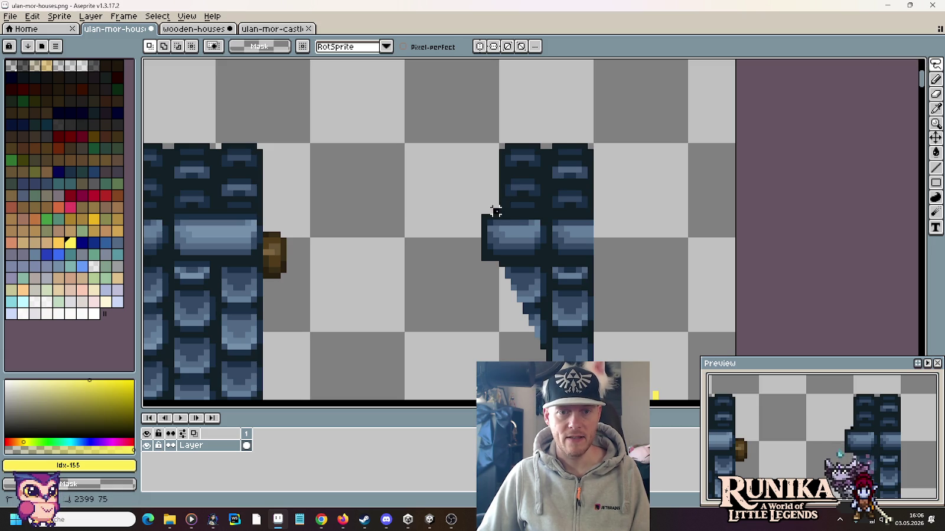
pyautogui.moveTo(589, 148); pyautogui.dragTo(597, 154)
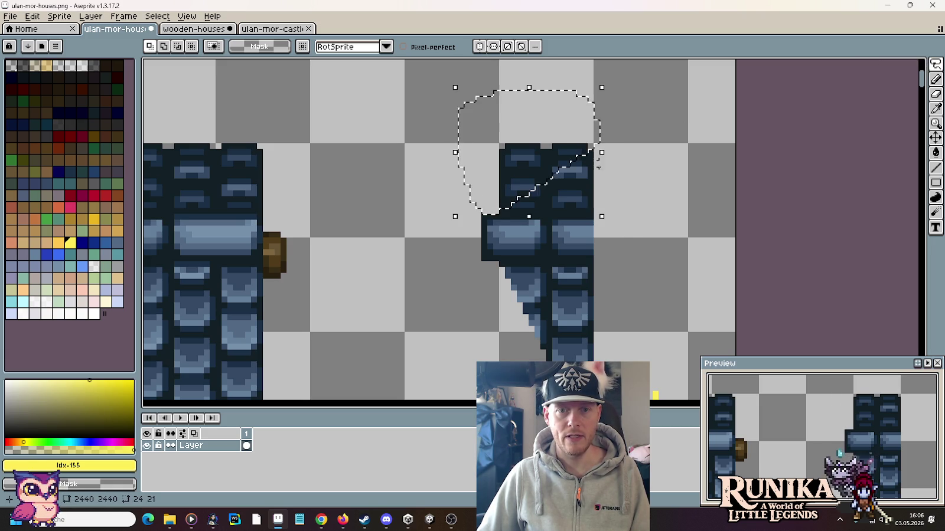
pyautogui.moveTo(616, 239); pyautogui.dragTo(628, 122)
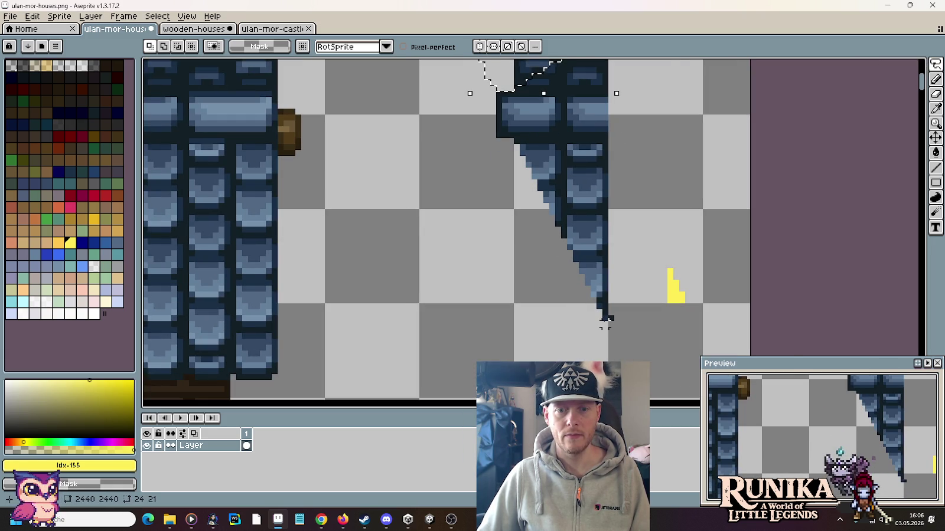
pyautogui.scroll(3, 623, 187)
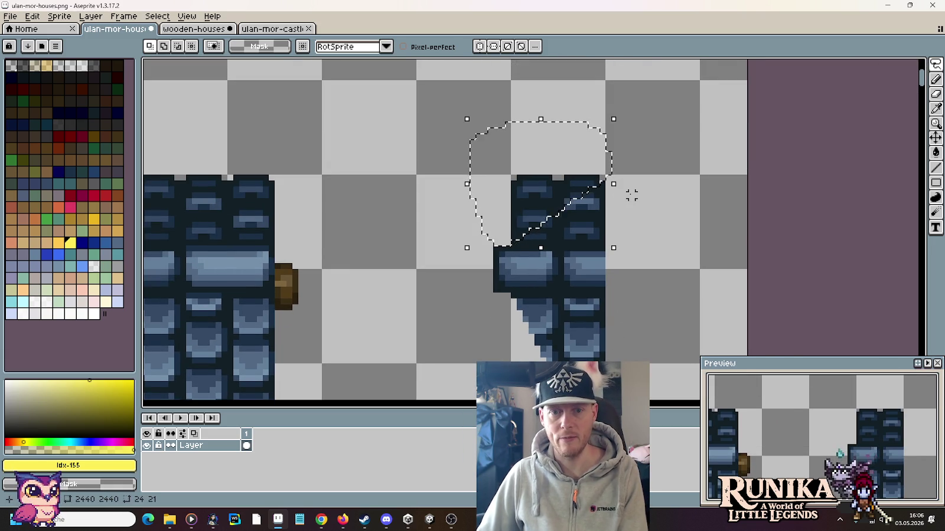
pyautogui.press('Delete')
# Marquee-select a 16×16 area around the roof piece, then switch to the Pencil
pyautogui.scroll(-3, 631, 195)
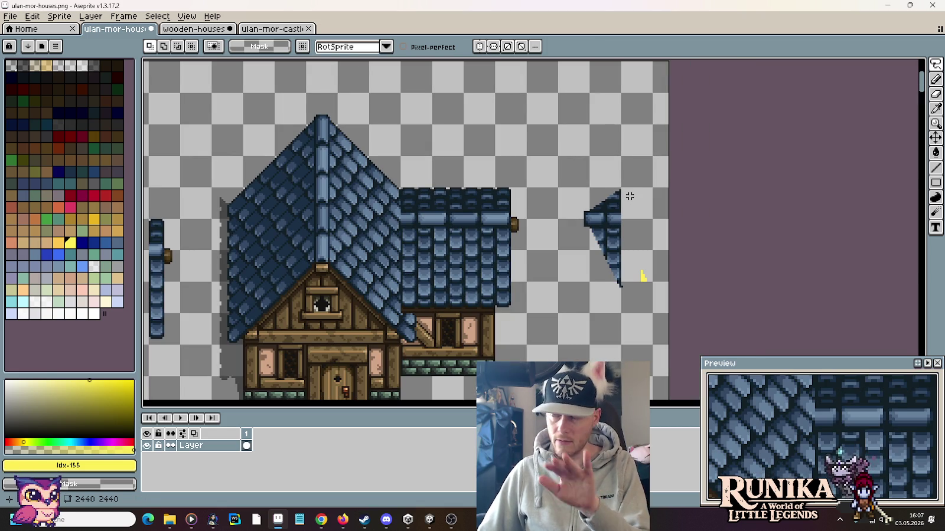
pyautogui.press('m')
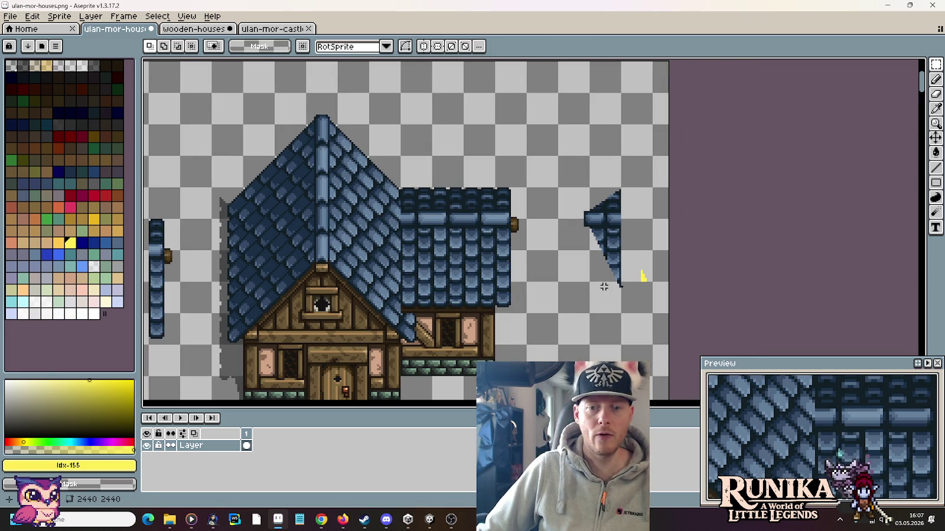
pyautogui.moveTo(603, 295); pyautogui.dragTo(584, 195)
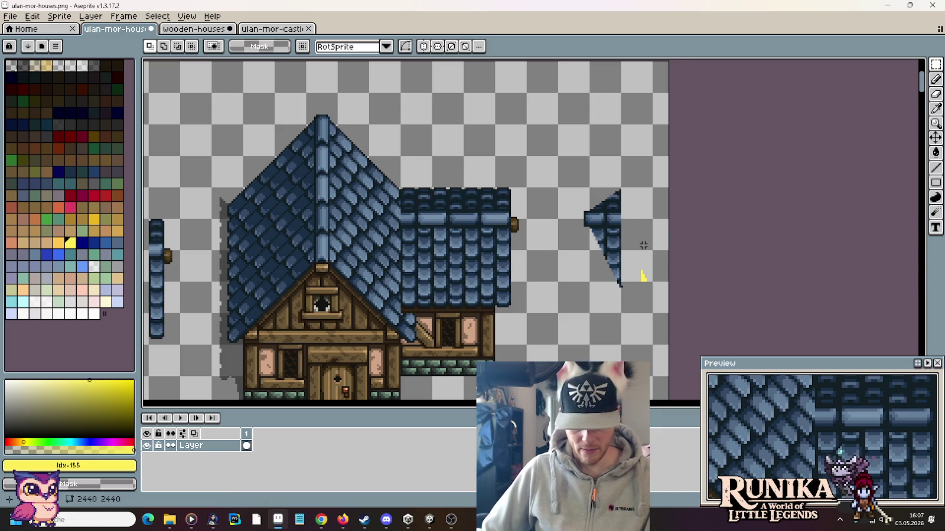
pyautogui.scroll(4, 593, 225)
pyautogui.press('b')
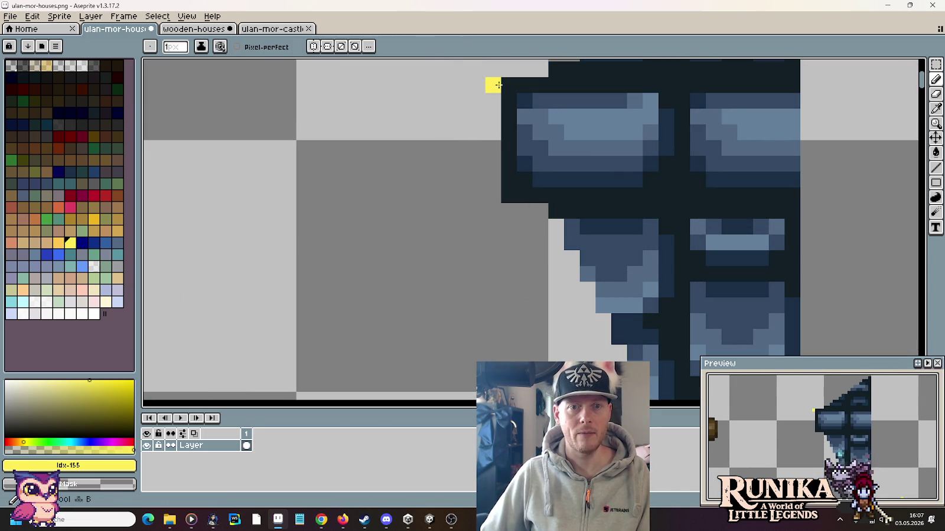
pyautogui.scroll(-3, 492, 264)
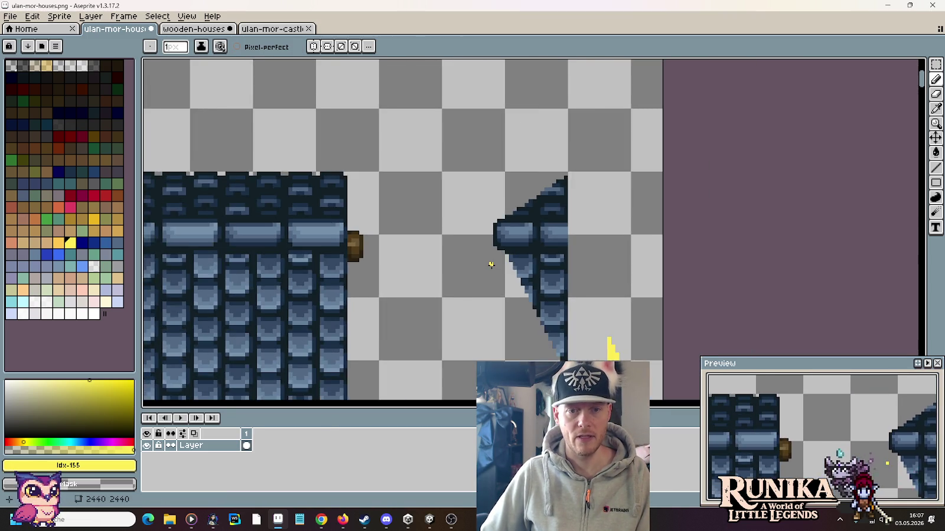
pyautogui.scroll(-1, 491, 264)
# Select the right hip-roof edge piece and move a copy onto the other roof
pyautogui.press('m')
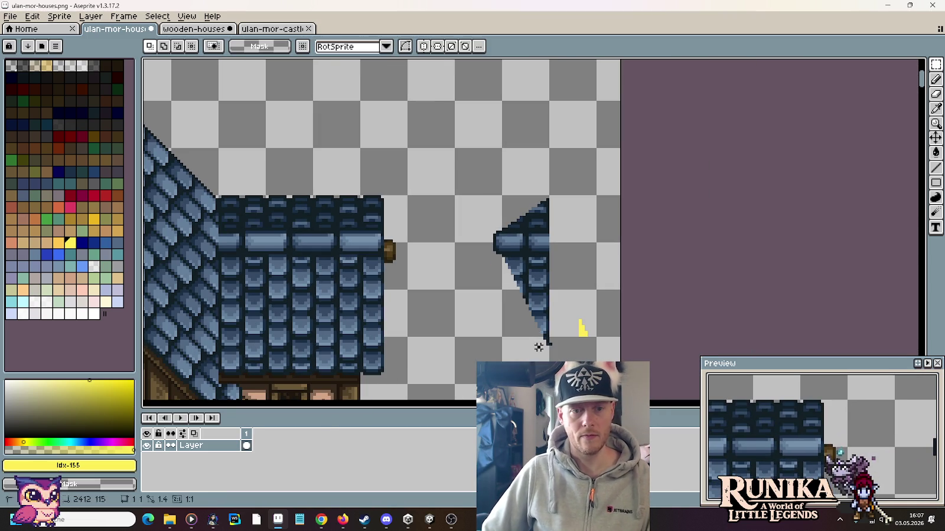
pyautogui.moveTo(550, 387); pyautogui.dragTo(453, 146)
pyautogui.moveTo(647, 227); pyautogui.dragTo(332, 230)
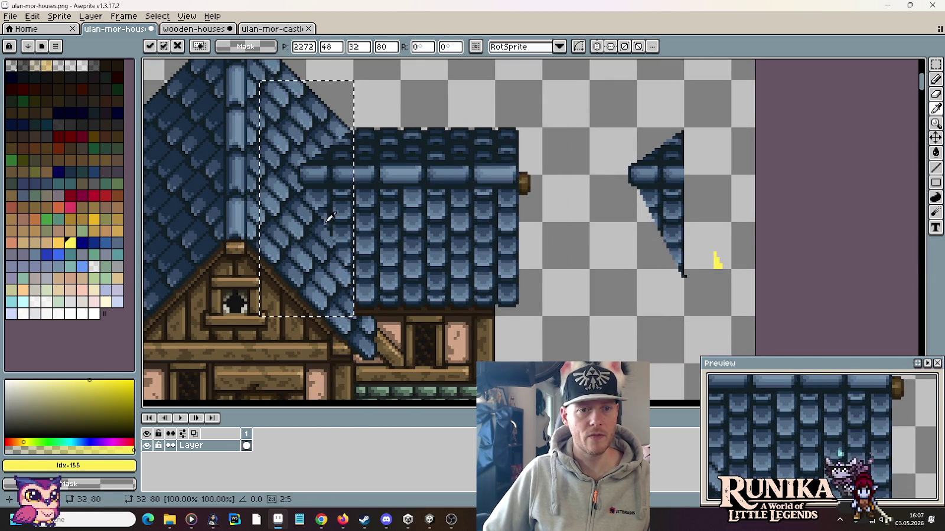
pyautogui.click(426, 232)
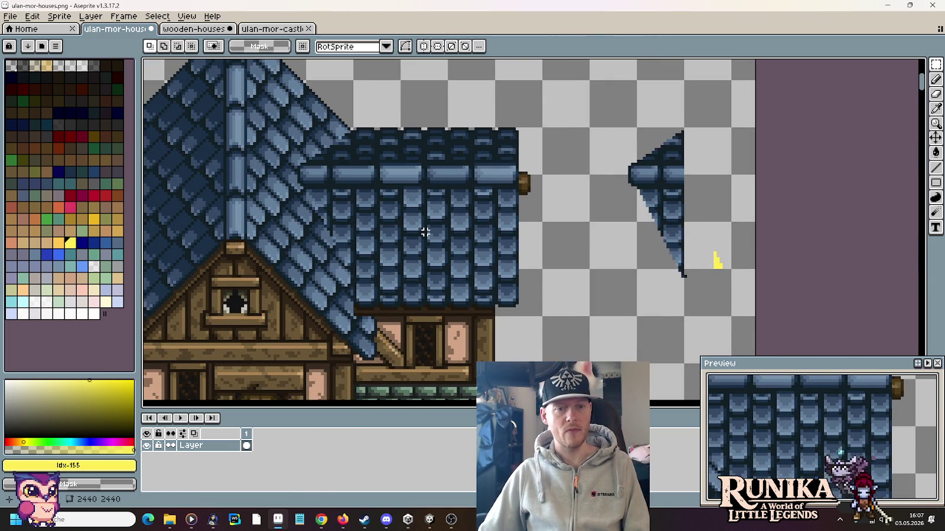
# Carry the narrow roof-edge strip from the house's left side over to the right
pyautogui.moveTo(384, 298)
pyautogui.mouseDown()
pyautogui.moveTo(546, 284)
pyautogui.moveTo(552, 221)
pyautogui.mouseUp()
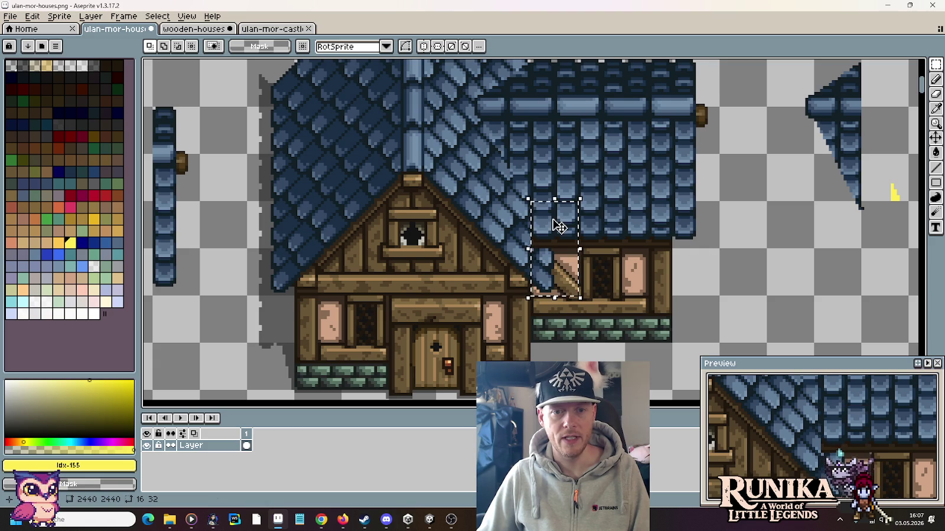
pyautogui.scroll(-1, 472, 246)
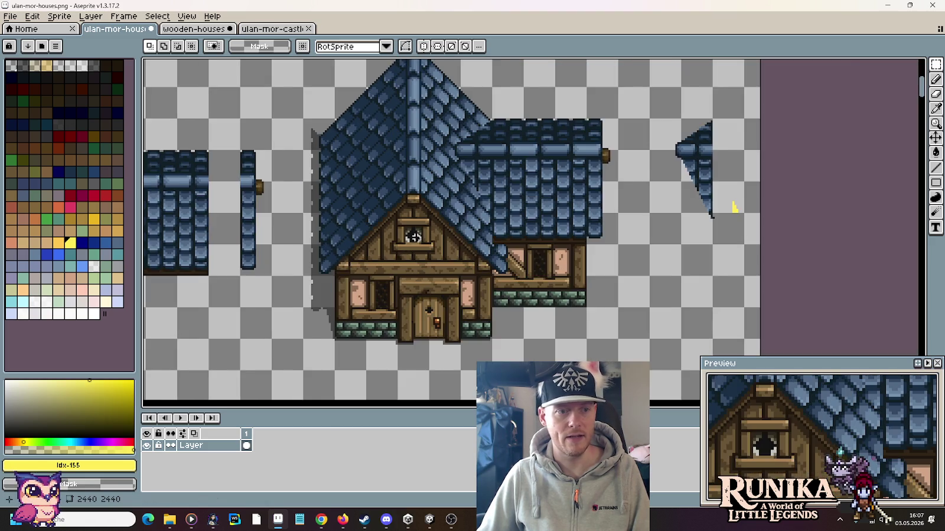
pyautogui.hscroll(-5, 472, 247)
pyautogui.moveTo(267, 227); pyautogui.dragTo(242, 174)
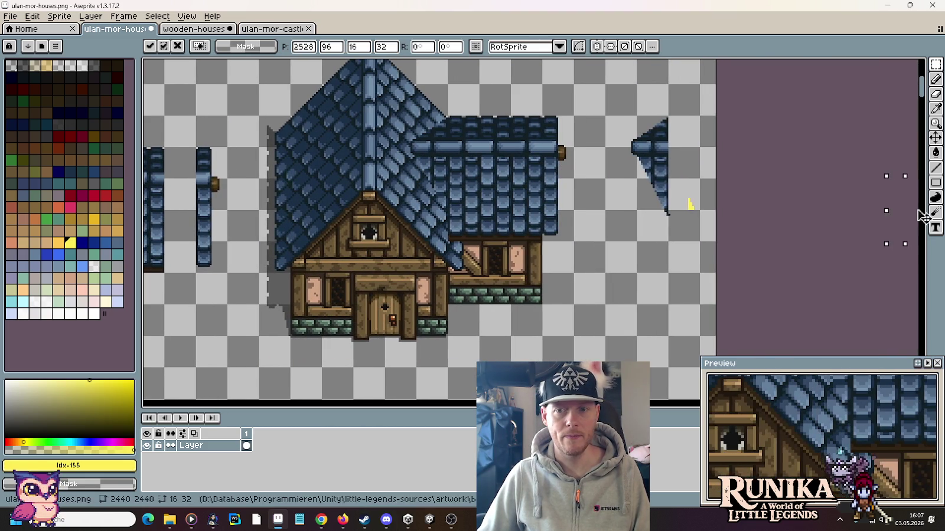
pyautogui.moveTo(260, 207)
pyautogui.mouseDown()
pyautogui.moveTo(679, 216)
pyautogui.moveTo(675, 274)
pyautogui.mouseUp()
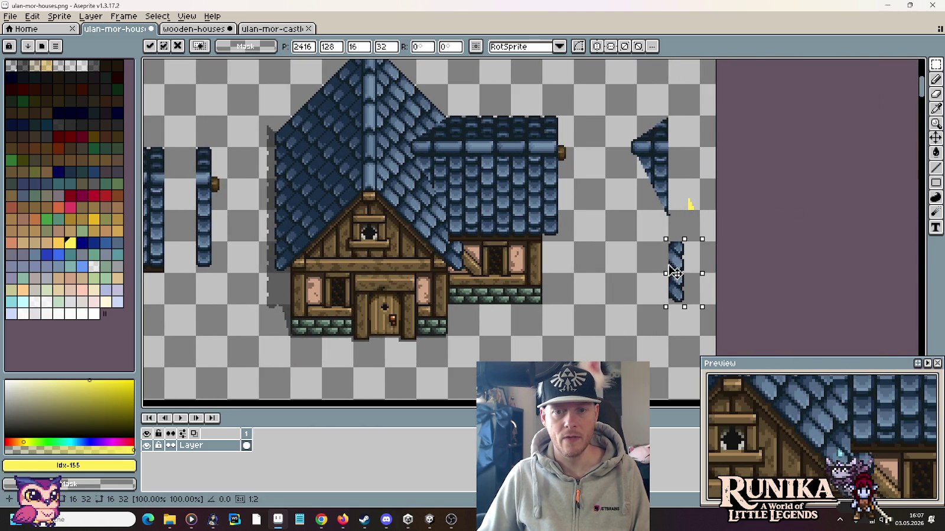
pyautogui.click(680, 232)
# Shift the triangular piece left and set the 16×32 strip below its lower-right end
pyautogui.moveTo(698, 241); pyautogui.dragTo(607, 117)
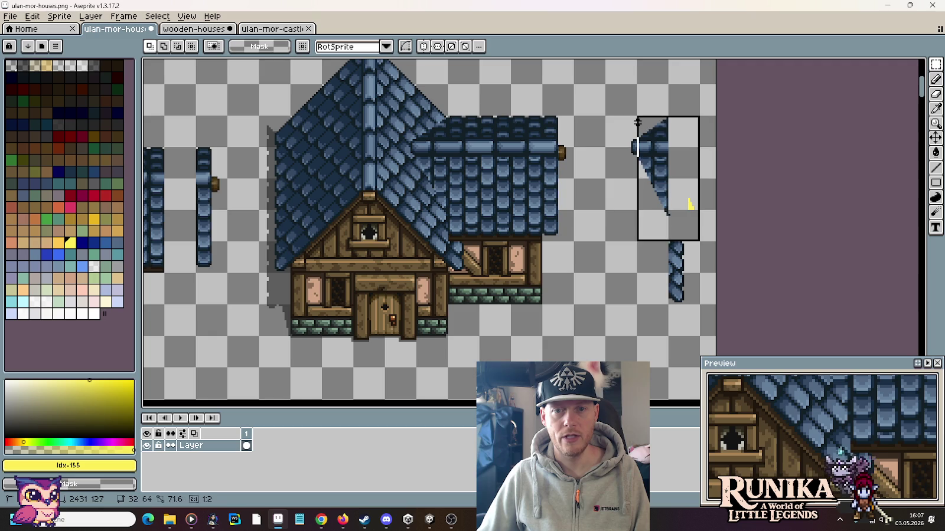
pyautogui.moveTo(660, 143); pyautogui.dragTo(629, 142)
pyautogui.moveTo(667, 271); pyautogui.dragTo(697, 305)
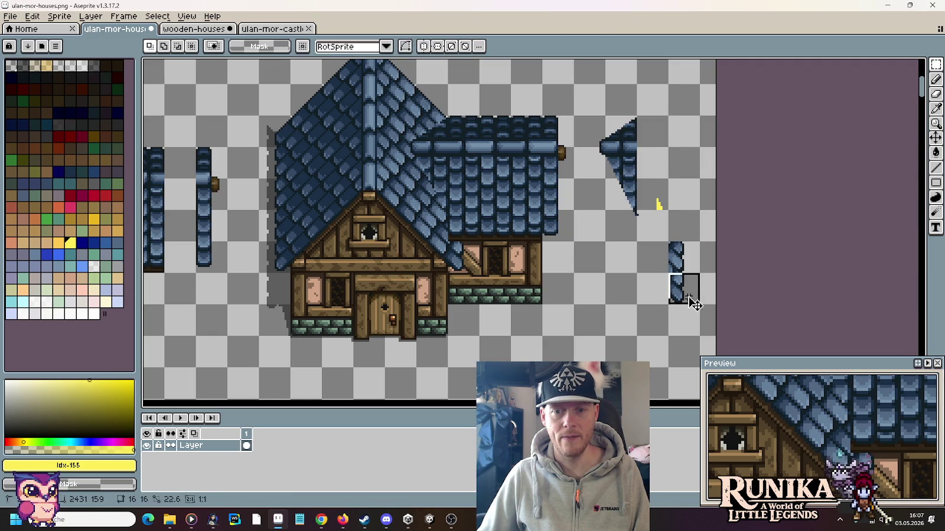
pyautogui.moveTo(667, 241); pyautogui.dragTo(700, 306)
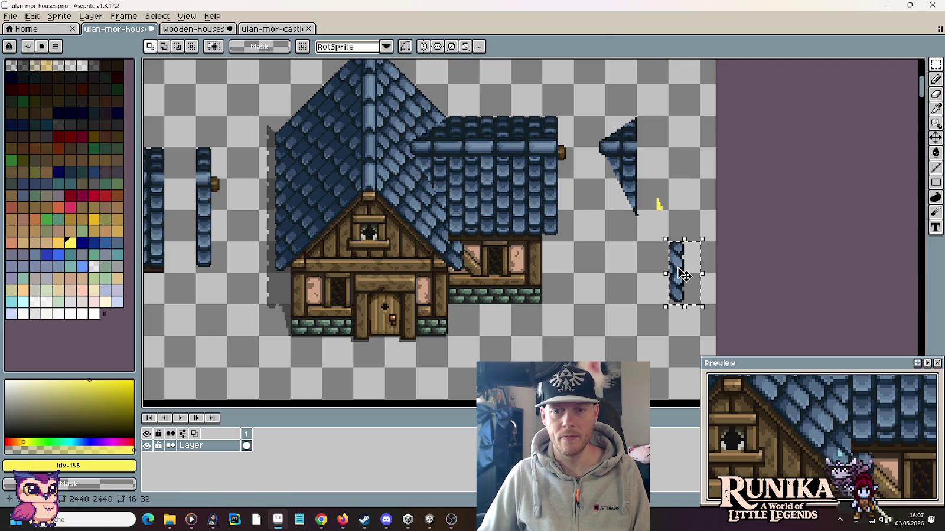
pyautogui.moveTo(684, 273); pyautogui.dragTo(684, 210)
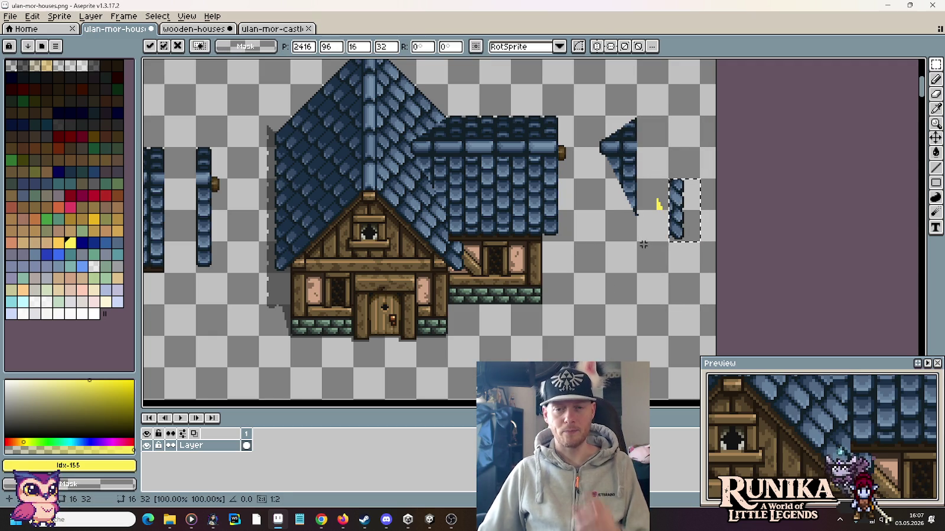
pyautogui.moveTo(694, 233)
pyautogui.mouseDown()
pyautogui.moveTo(470, 262)
pyautogui.moveTo(667, 261)
pyautogui.mouseUp()
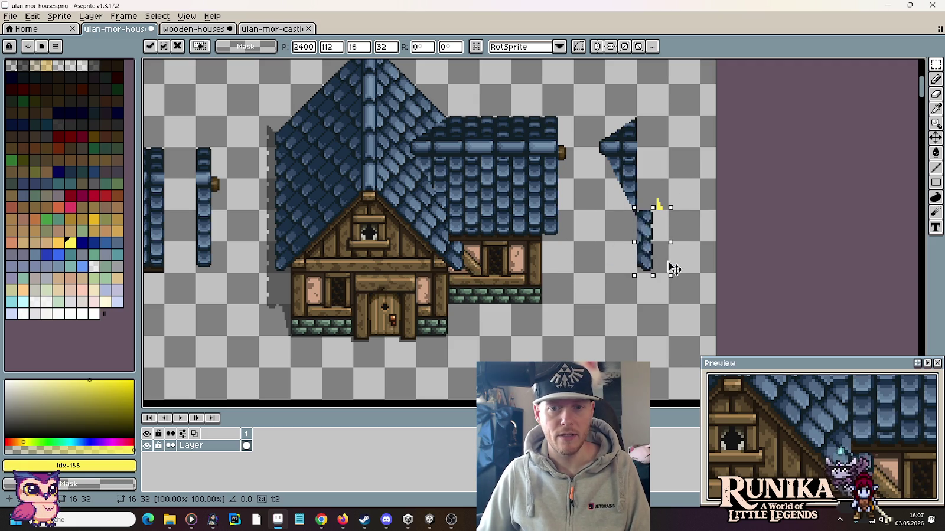
pyautogui.click(610, 248)
# Copy the yellow pixels into a diagonal guide line below the roof tip
pyautogui.scroll(1, 647, 197)
pyautogui.scroll(1, 655, 196)
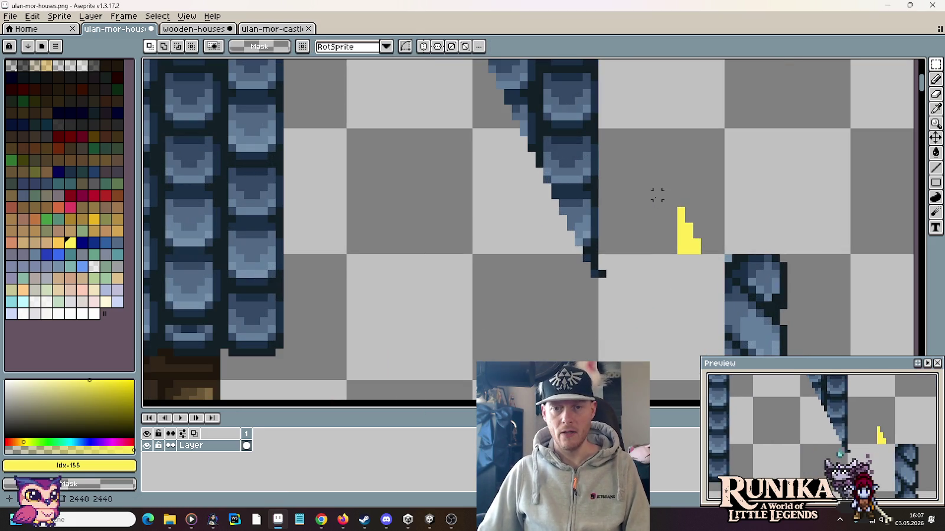
pyautogui.moveTo(685, 222); pyautogui.dragTo(692, 231)
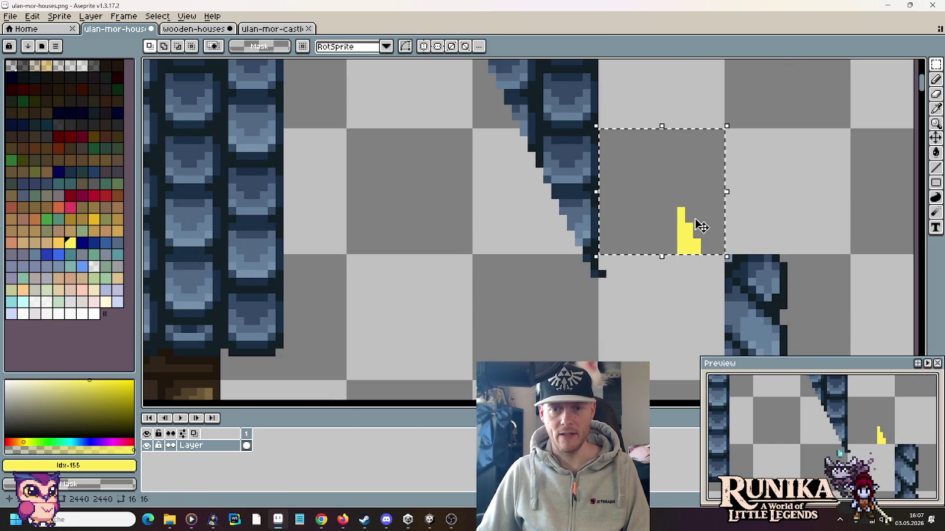
pyautogui.moveTo(664, 163); pyautogui.dragTo(702, 310)
pyautogui.scroll(-3, 685, 224)
pyautogui.moveTo(669, 123); pyautogui.dragTo(589, 182)
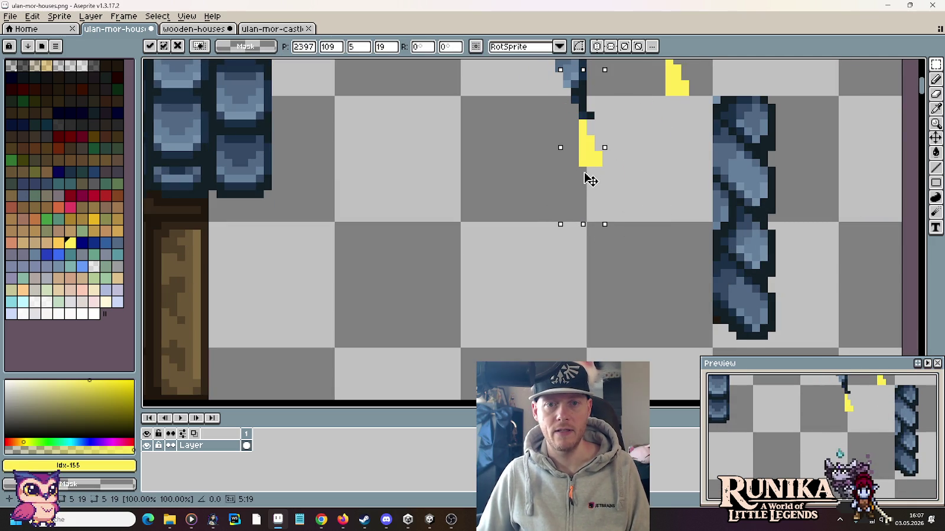
pyautogui.moveTo(588, 178)
pyautogui.mouseDown()
pyautogui.moveTo(615, 211)
pyautogui.moveTo(662, 312)
pyautogui.mouseUp()
pyautogui.click(559, 131)
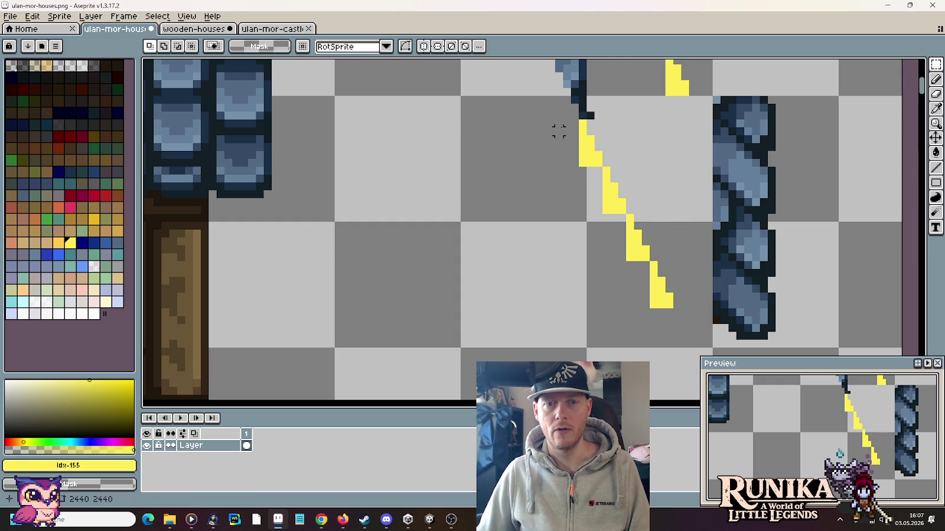
# Lay the yellow diagonal guide over the narrow roof strip
pyautogui.moveTo(559, 130); pyautogui.dragTo(674, 342)
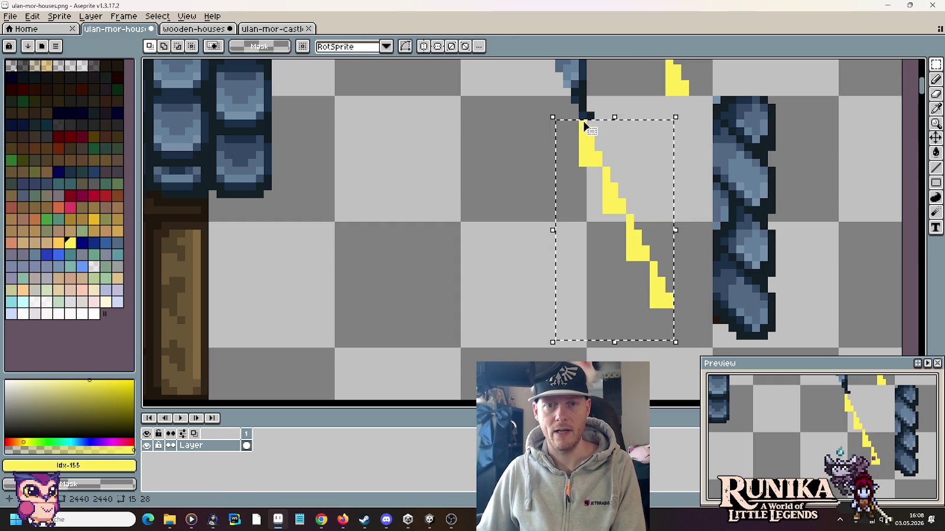
pyautogui.moveTo(584, 137); pyautogui.dragTo(712, 137)
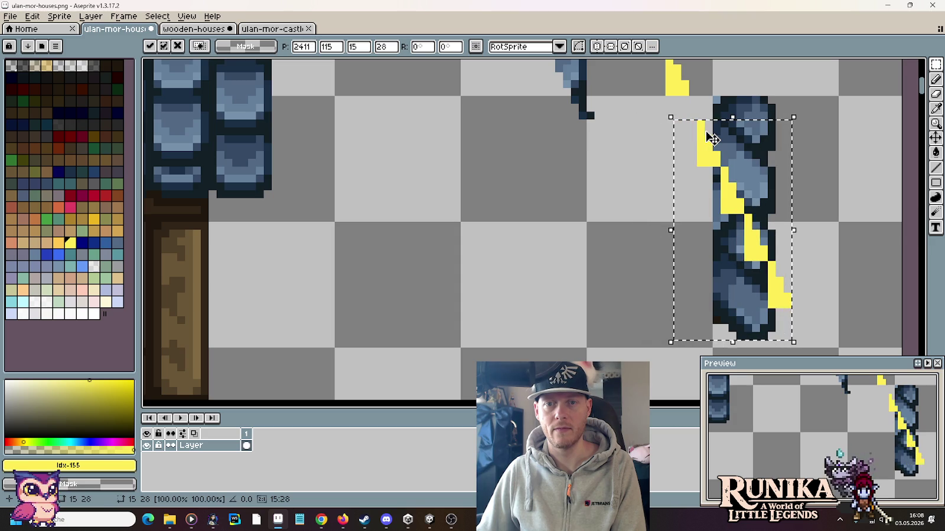
pyautogui.moveTo(712, 137); pyautogui.dragTo(782, 137)
pyautogui.click(672, 163)
pyautogui.scroll(-1, 691, 215)
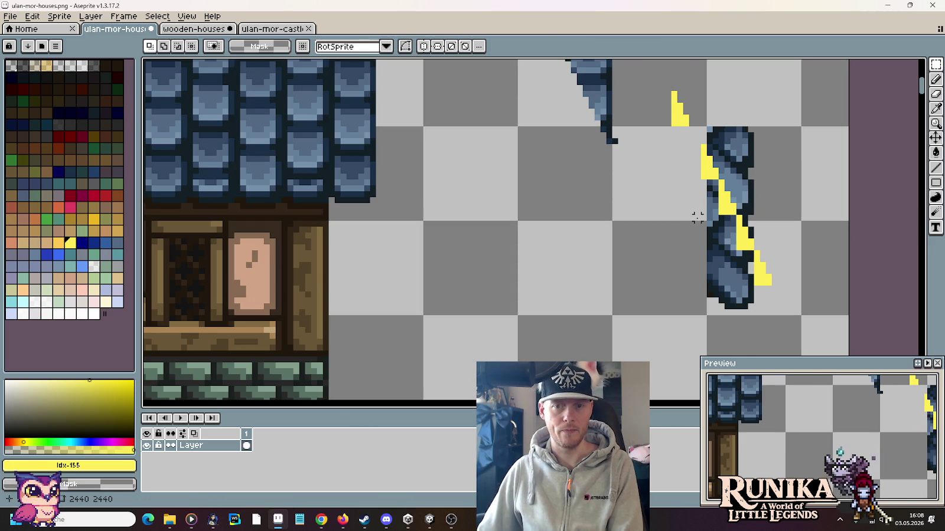
# Lasso the strip's part left of the diagonal and delete it
pyautogui.press('q')
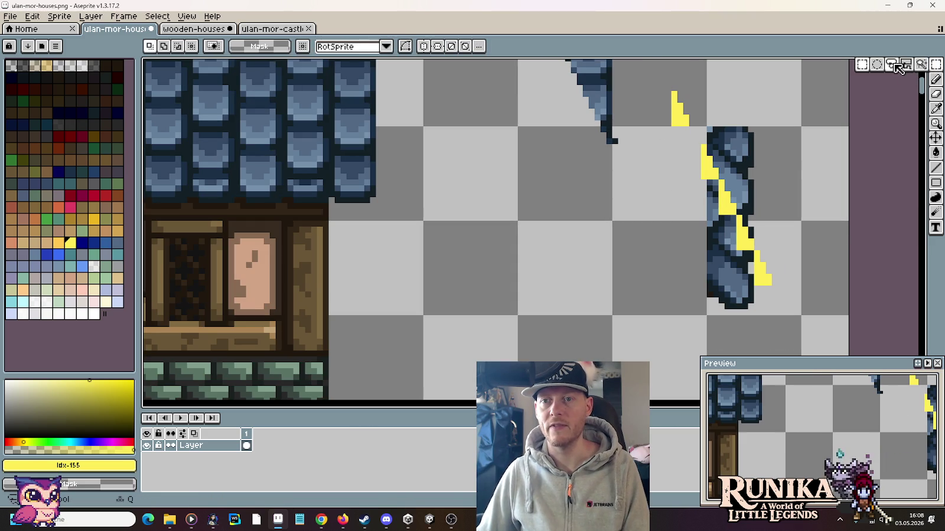
pyautogui.moveTo(703, 147)
pyautogui.mouseDown()
pyautogui.moveTo(670, 288)
pyautogui.moveTo(780, 295)
pyautogui.moveTo(769, 277)
pyautogui.mouseUp()
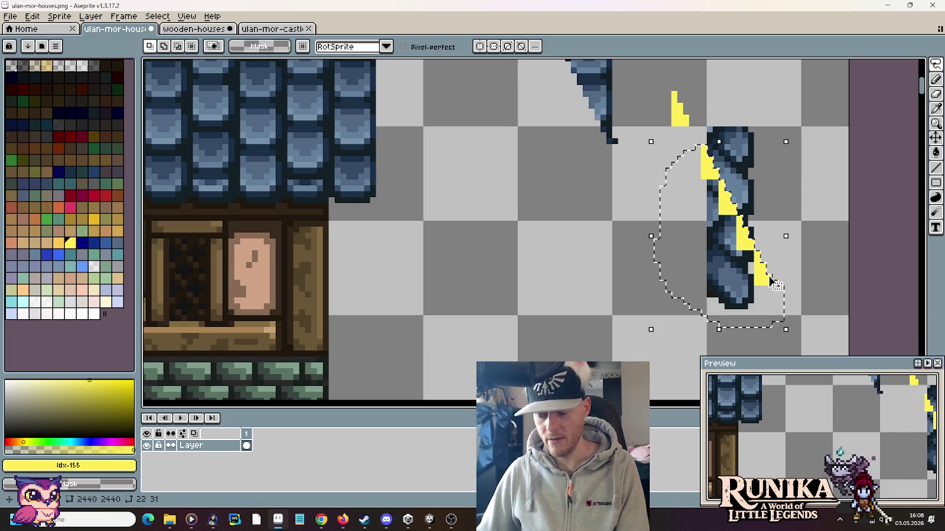
pyautogui.press('Delete')
pyautogui.scroll(-1, 768, 277)
pyautogui.scroll(-1, 769, 277)
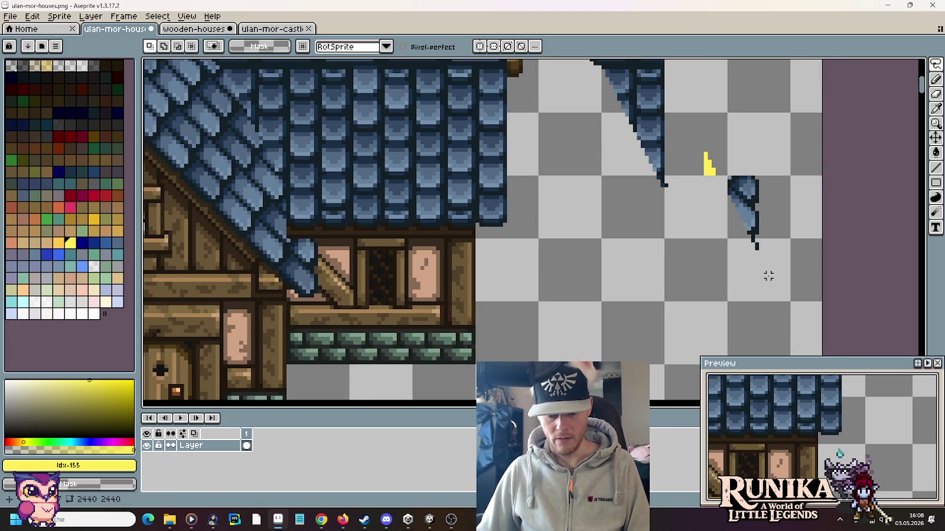
# Test the trimmed roof piece against the extension roof, then leave it beside the wedge
pyautogui.press('m')
pyautogui.moveTo(728, 175); pyautogui.dragTo(785, 306)
pyautogui.moveTo(663, 244); pyautogui.dragTo(841, 269)
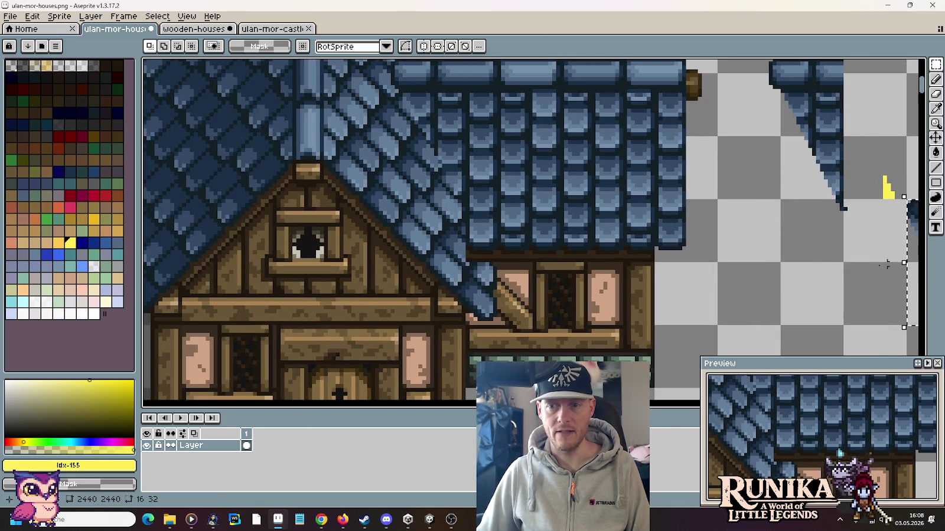
pyautogui.moveTo(909, 270); pyautogui.dragTo(493, 248)
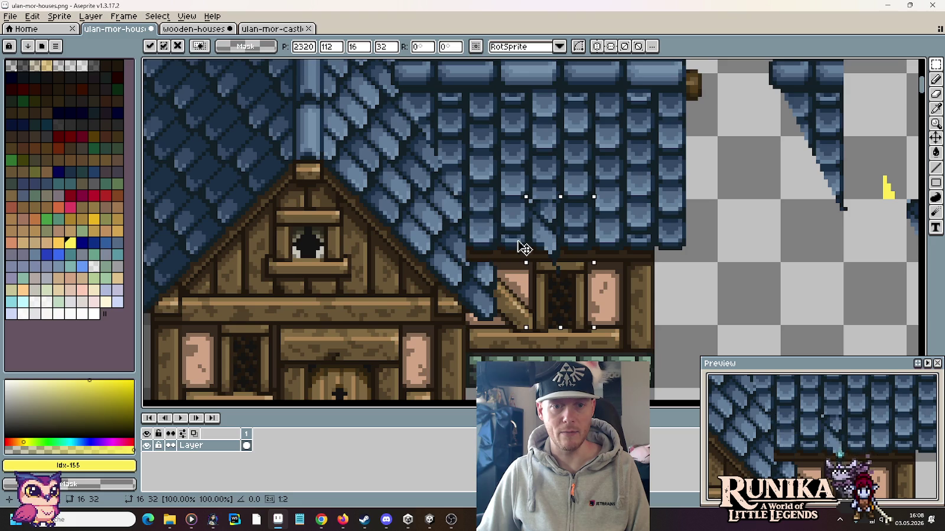
pyautogui.moveTo(489, 246); pyautogui.dragTo(870, 273)
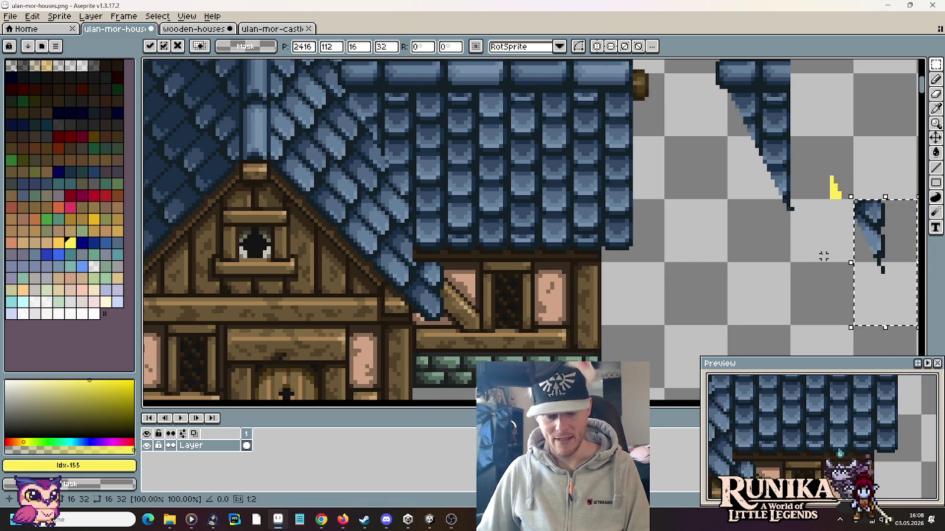
pyautogui.hotkey('ctrl', 'd')
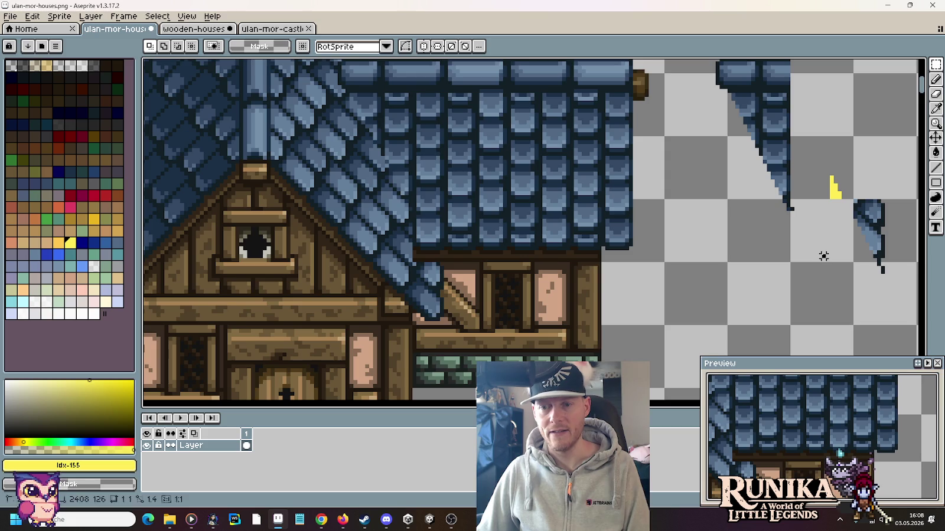
pyautogui.scroll(-2, 823, 256)
pyautogui.scroll(1, 652, 221)
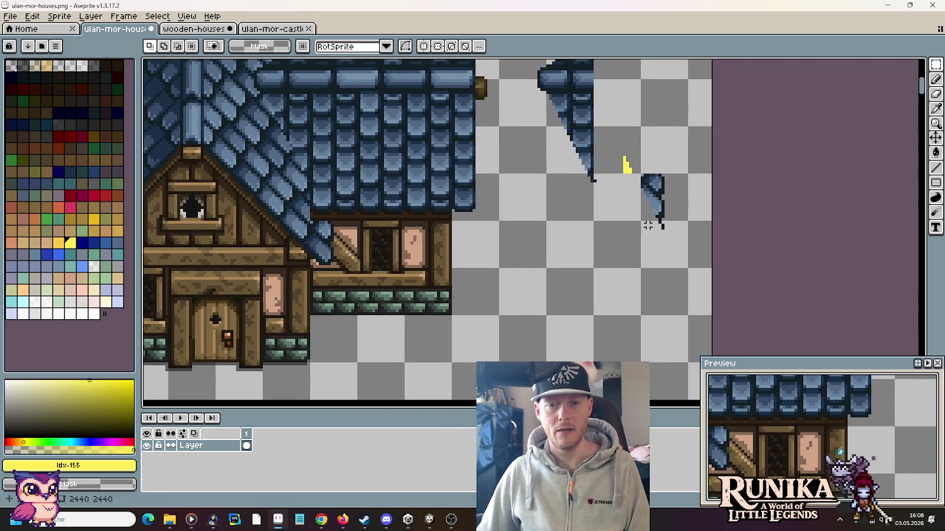
pyautogui.moveTo(638, 171); pyautogui.dragTo(690, 271)
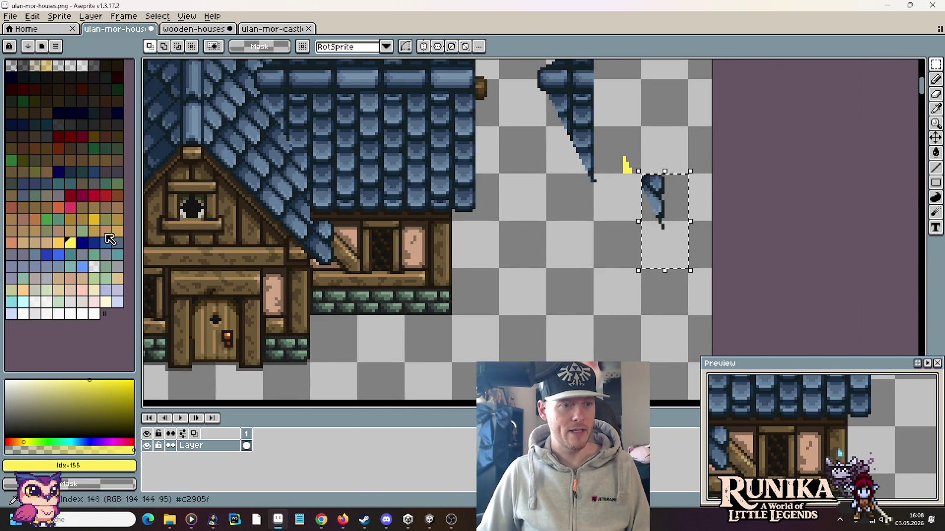
# Fill the empty part of the cell yellow, then select that yellow area by colour and move it down-left
pyautogui.press('g')
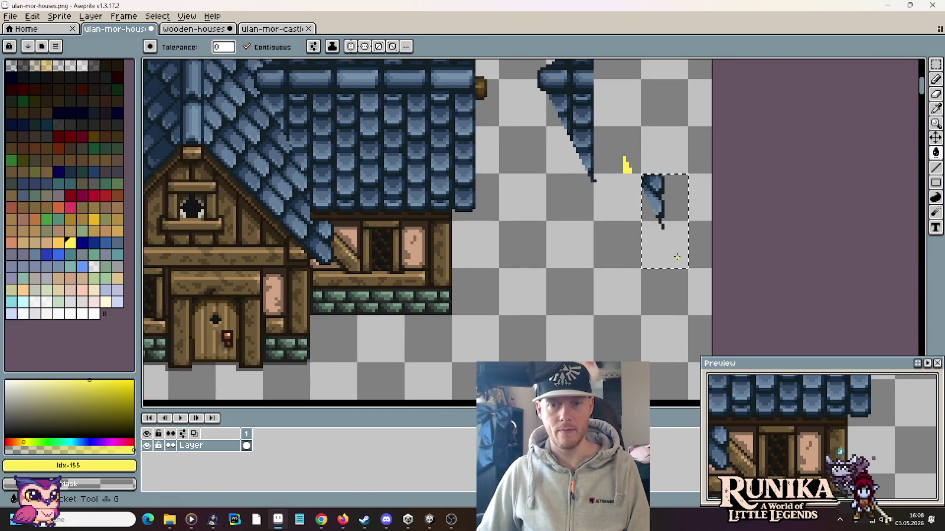
pyautogui.click(672, 254)
pyautogui.press('m')
pyautogui.hotkey('ctrl', 'd')
pyautogui.click(938, 67)
pyautogui.click(919, 65)
pyautogui.click(678, 244)
pyautogui.moveTo(678, 244); pyautogui.dragTo(569, 334)
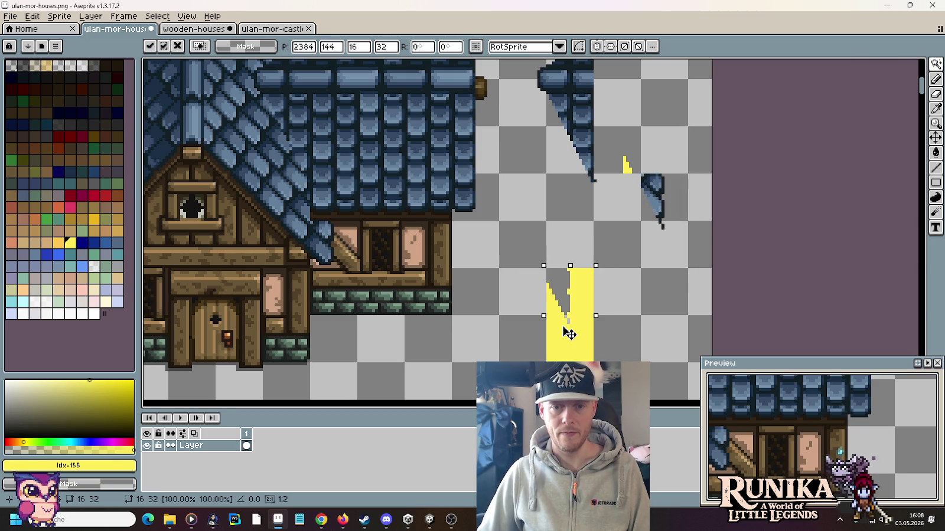
# Erase the leftover roof fragment and place a green marker sliver beside the triangular roof piece
pyautogui.moveTo(640, 172); pyautogui.dragTo(688, 271)
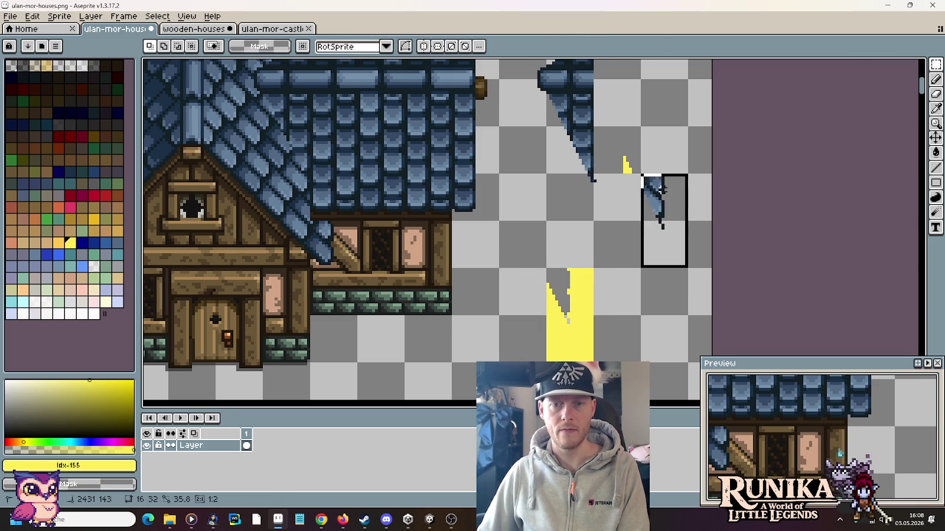
pyautogui.press('Delete')
pyautogui.moveTo(545, 266); pyautogui.dragTo(595, 366)
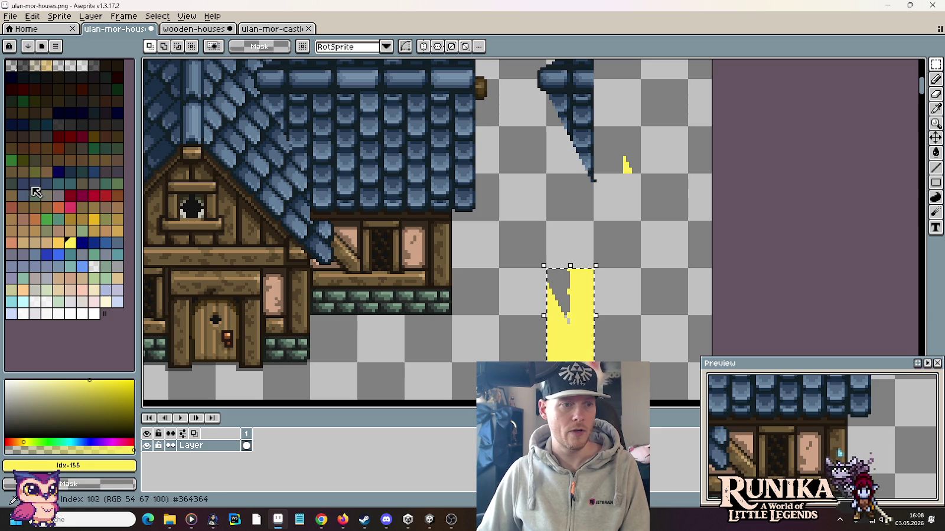
pyautogui.click(82, 231)
pyautogui.press('g')
pyautogui.click(553, 286)
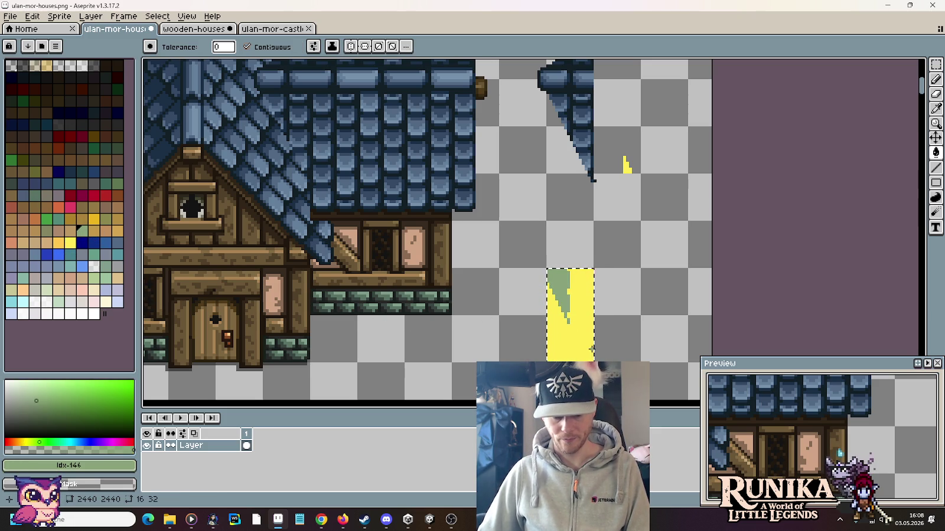
pyautogui.rightClick(579, 337)
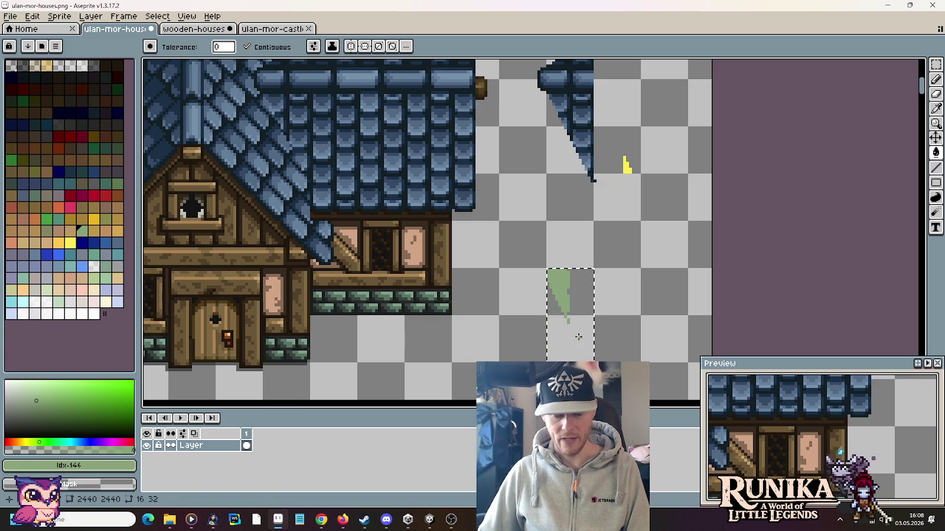
pyautogui.moveTo(581, 340)
pyautogui.mouseDown()
pyautogui.moveTo(664, 138)
pyautogui.moveTo(626, 128)
pyautogui.mouseUp()
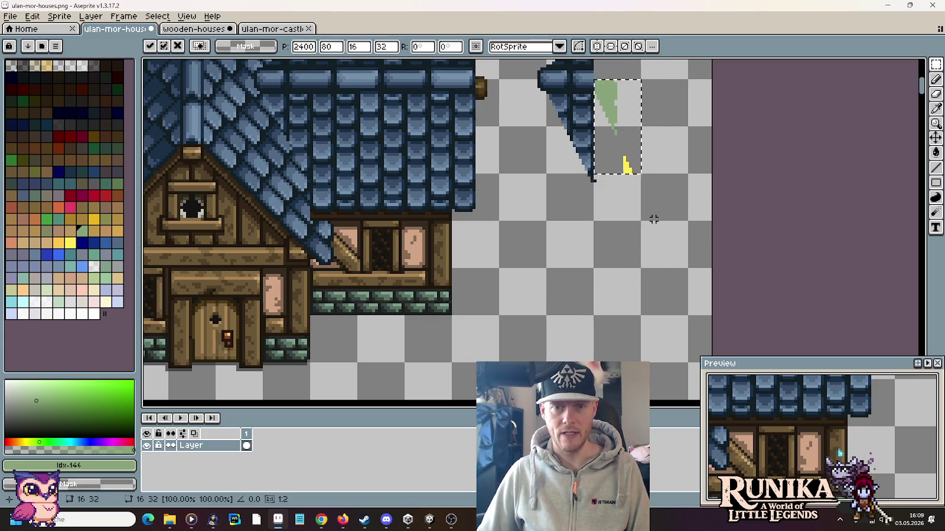
pyautogui.hotkey('ctrl', 'd')
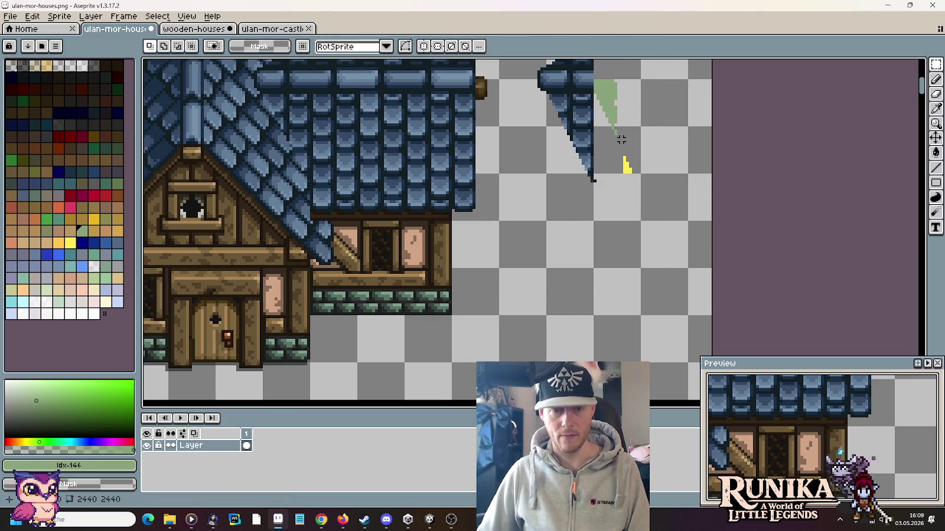
# Recolour the green marker yellow and shift the pixels beside the house's right edge
pyautogui.press('i')
pyautogui.press('g')
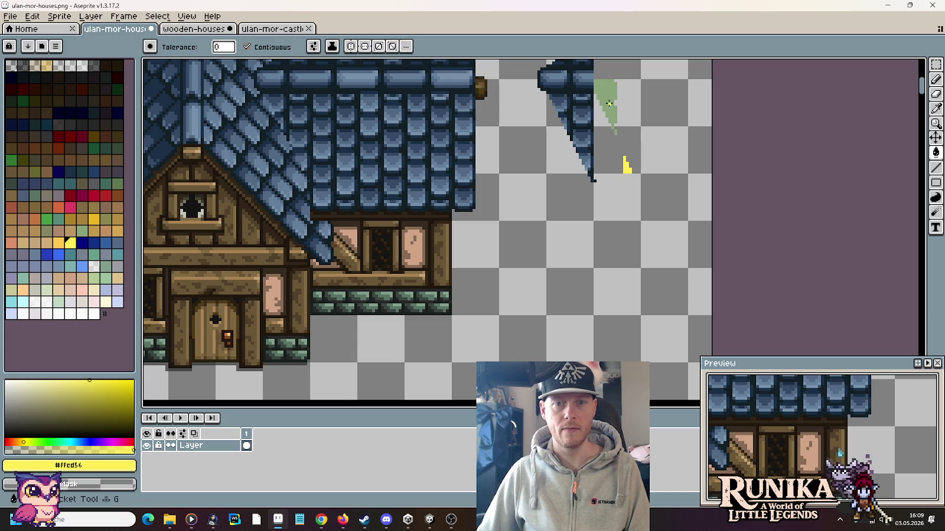
pyautogui.click(613, 129)
pyautogui.press('m')
pyautogui.scroll(-5, 623, 197)
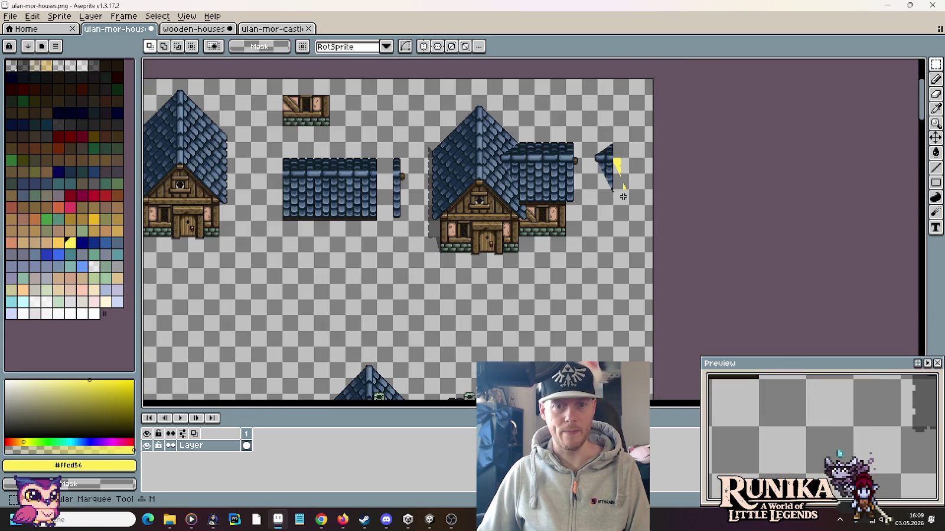
pyautogui.scroll(-1, 360, 182)
pyautogui.scroll(3, 360, 182)
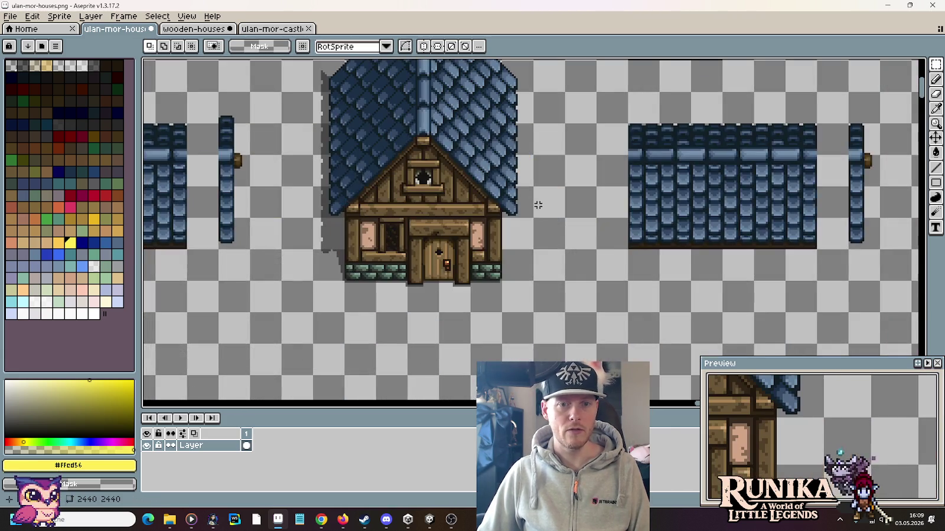
pyautogui.moveTo(510, 210)
pyautogui.mouseDown()
pyautogui.moveTo(528, 156)
pyautogui.moveTo(753, 206)
pyautogui.mouseUp()
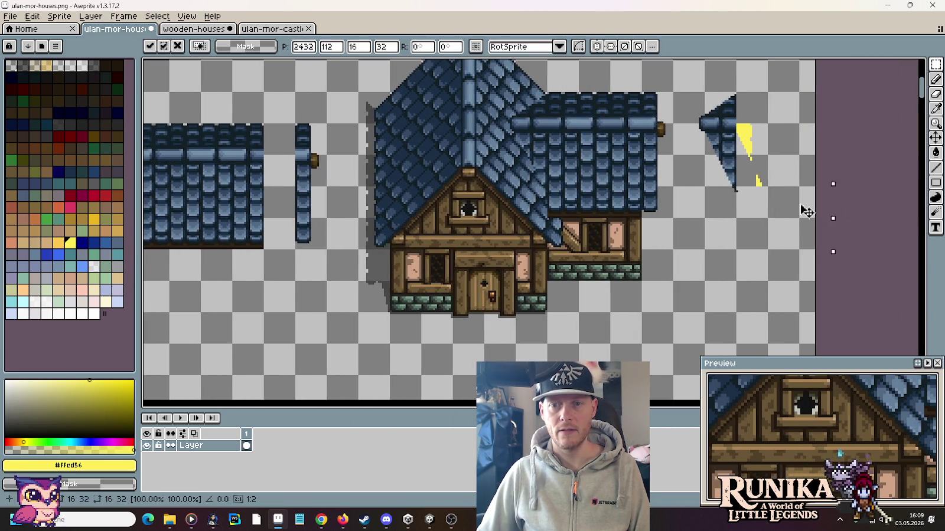
pyautogui.press('Return')
# Copy the yellow marker down-left, erase stray yellow strips, and reposition the lower yellow shape
pyautogui.scroll(1, 594, 185)
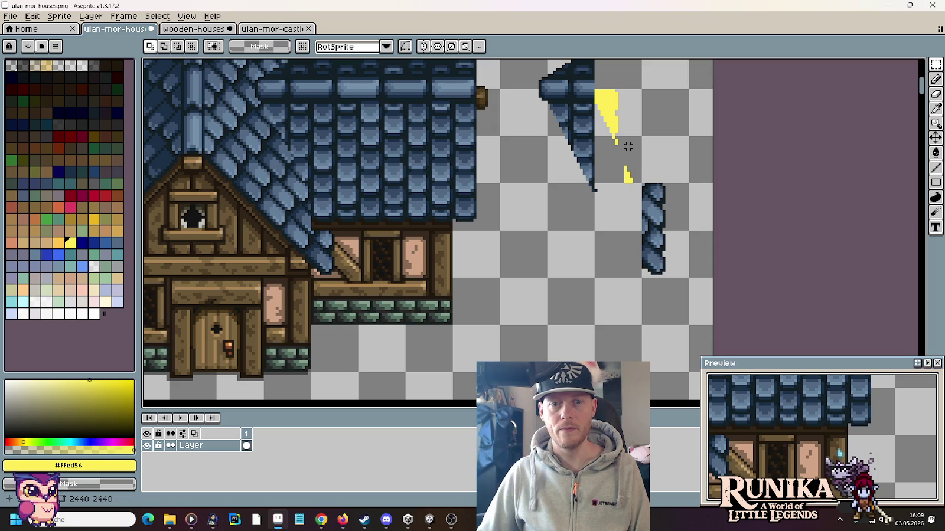
pyautogui.moveTo(594, 86)
pyautogui.mouseDown()
pyautogui.moveTo(642, 185)
pyautogui.moveTo(564, 307)
pyautogui.moveTo(592, 332)
pyautogui.mouseUp()
pyautogui.press('Return')
pyautogui.press('Delete')
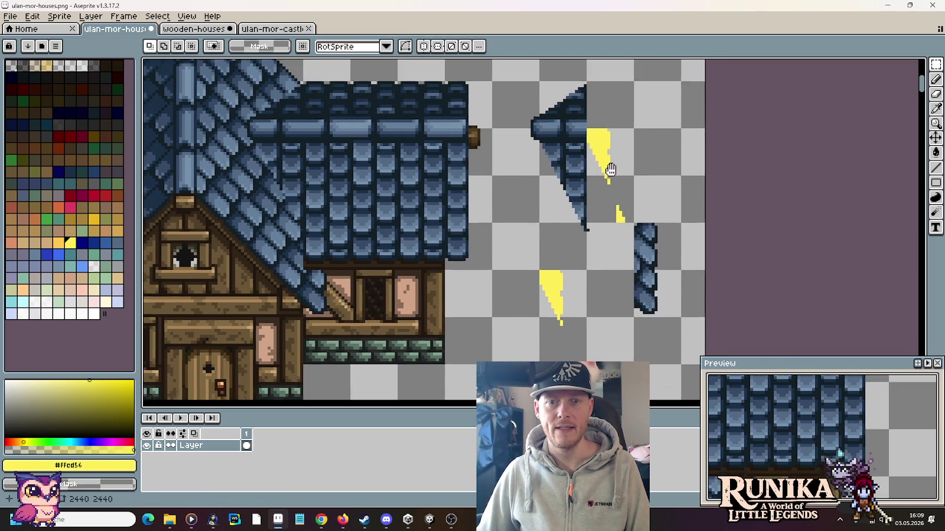
pyautogui.moveTo(621, 132)
pyautogui.mouseDown()
pyautogui.moveTo(613, 183)
pyautogui.moveTo(597, 142)
pyautogui.mouseUp()
pyautogui.press('Delete')
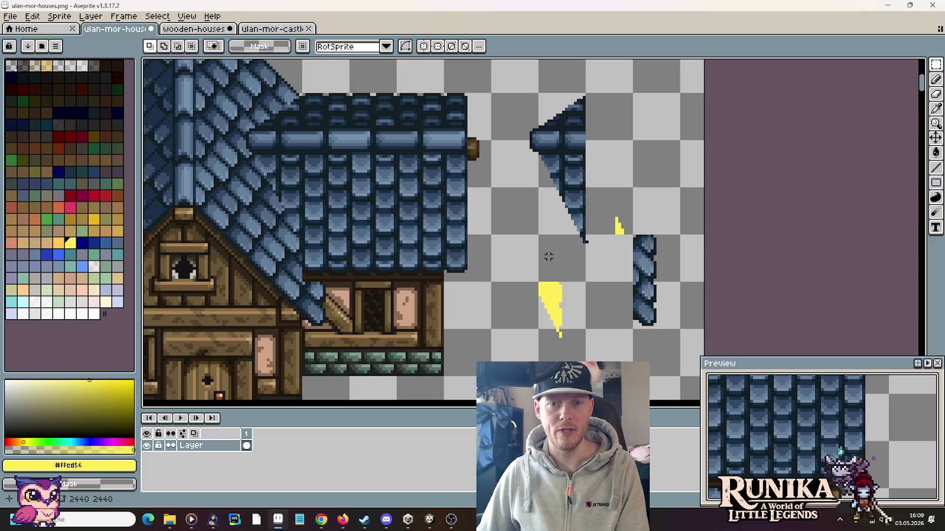
pyautogui.moveTo(536, 279); pyautogui.dragTo(588, 379)
pyautogui.moveTo(560, 320)
pyautogui.mouseDown()
pyautogui.moveTo(618, 133)
pyautogui.moveTo(670, 343)
pyautogui.moveTo(669, 285)
pyautogui.mouseUp()
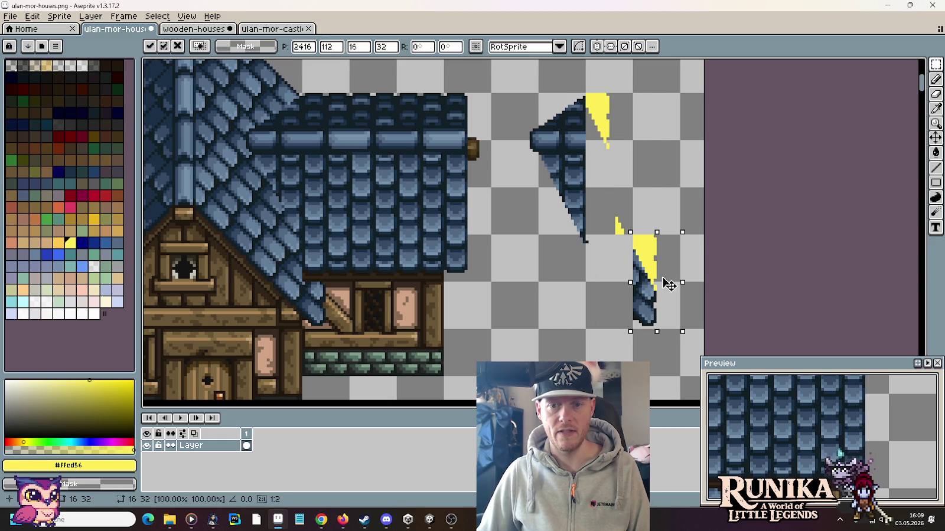
pyautogui.hotkey('ctrl', 'd')
# Clear the yellow off the lower blue roof piece and move it onto the roof seam
pyautogui.press('g')
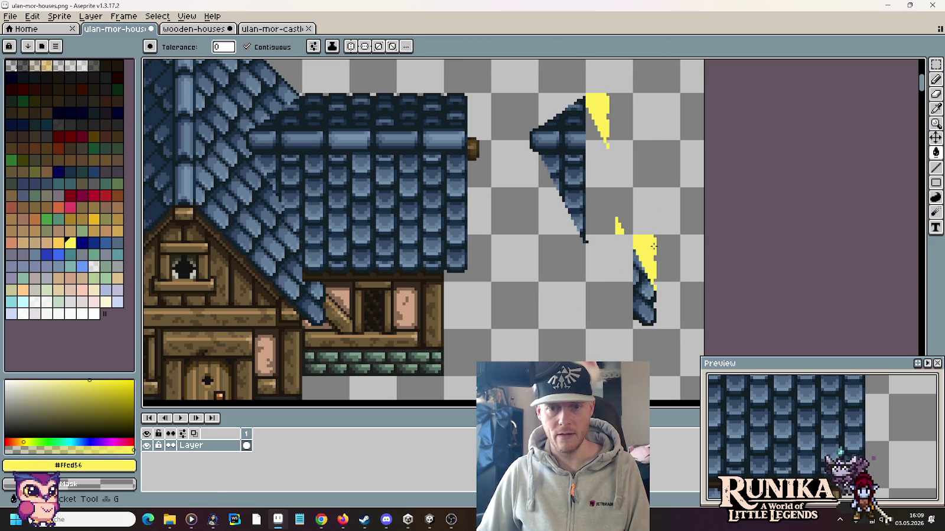
pyautogui.rightClick(654, 247)
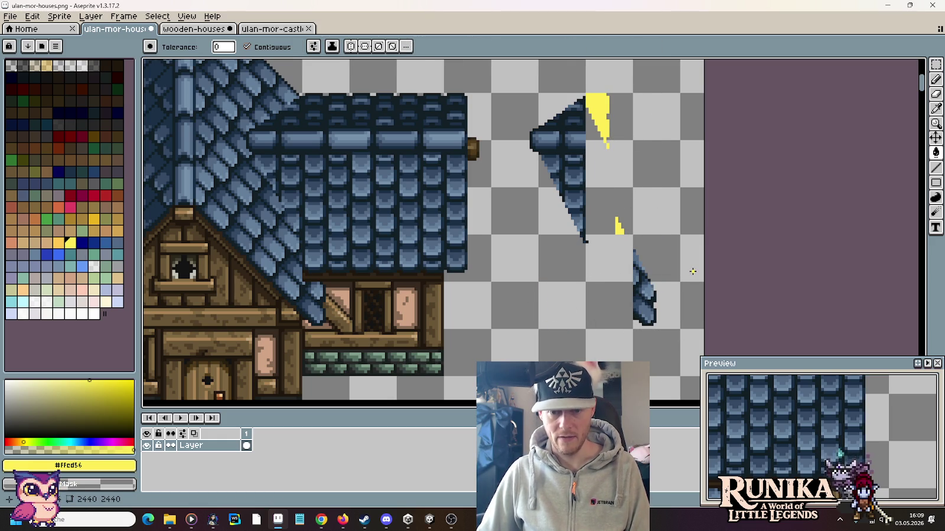
pyautogui.press('m')
pyautogui.moveTo(679, 235); pyautogui.dragTo(632, 330)
pyautogui.moveTo(640, 294); pyautogui.dragTo(304, 289)
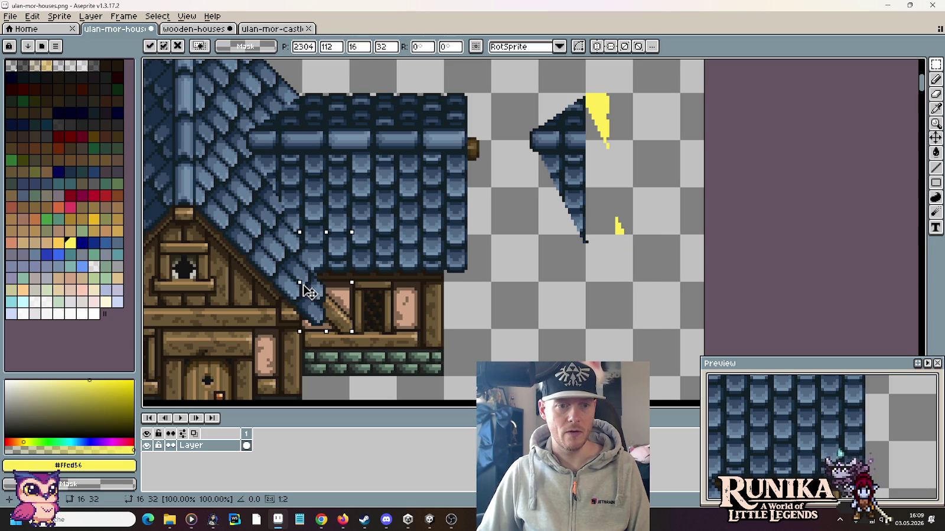
pyautogui.hotkey('ctrl', 'd')
pyautogui.scroll(-1, 445, 285)
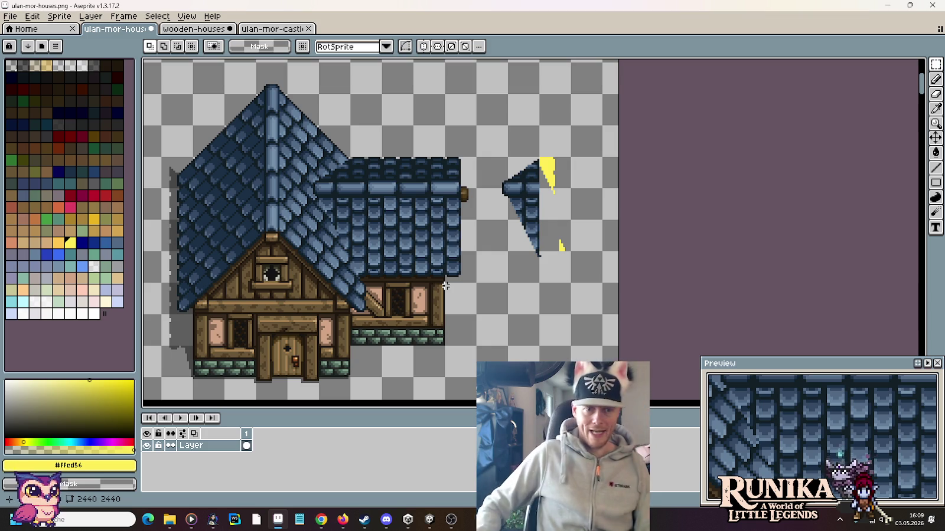
# Zoom in on the roof seam and pick the dark navy #121F26 outline colour for the Pencil
pyautogui.scroll(2, 371, 270)
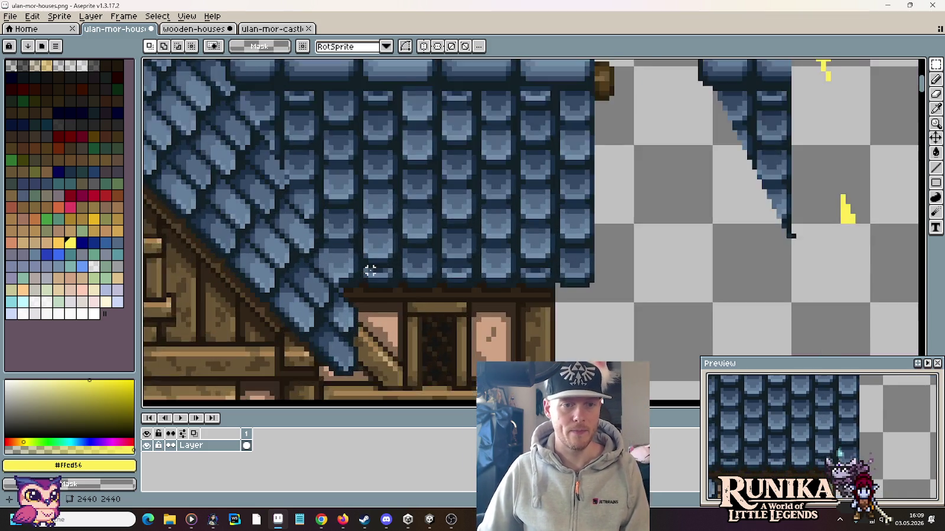
pyautogui.scroll(1, 354, 272)
pyautogui.scroll(1, 365, 228)
pyautogui.scroll(1, 373, 208)
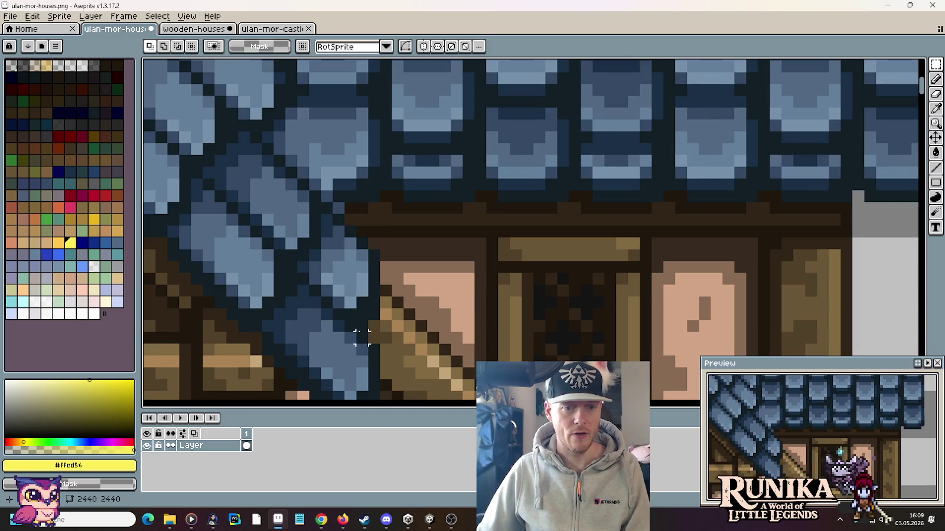
pyautogui.moveTo(361, 326); pyautogui.dragTo(375, 248)
pyautogui.press('b')
pyautogui.keyDown('alt'); pyautogui.click(378, 249); pyautogui.keyUp('alt')
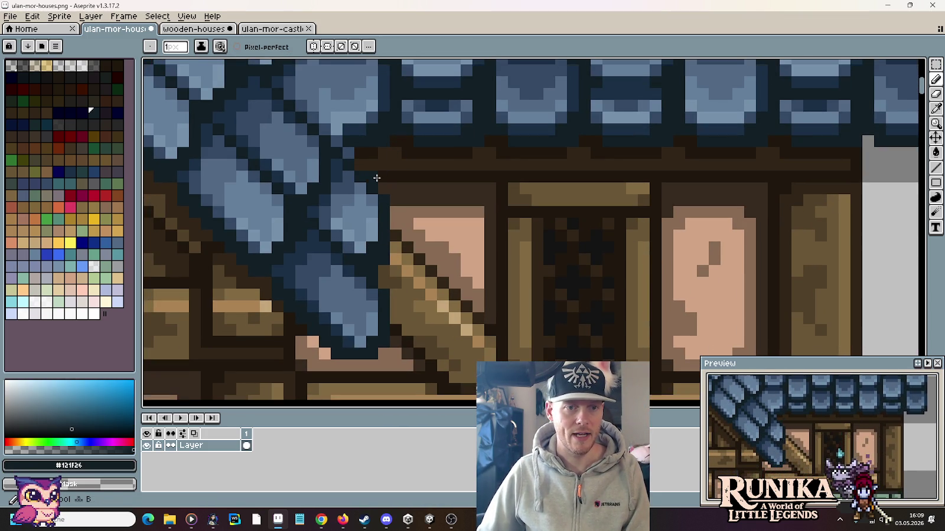
pyautogui.scroll(-1, 359, 153)
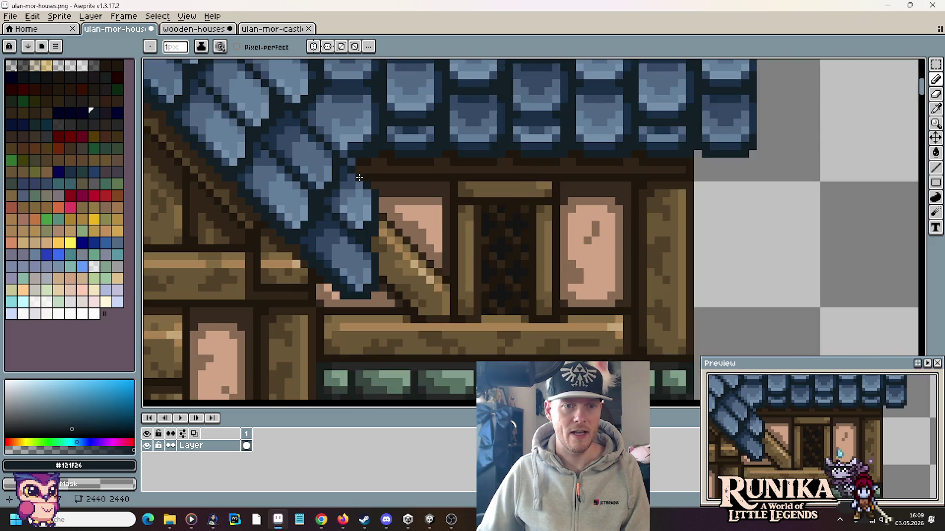
pyautogui.scroll(-1, 359, 177)
pyautogui.scroll(-1, 354, 183)
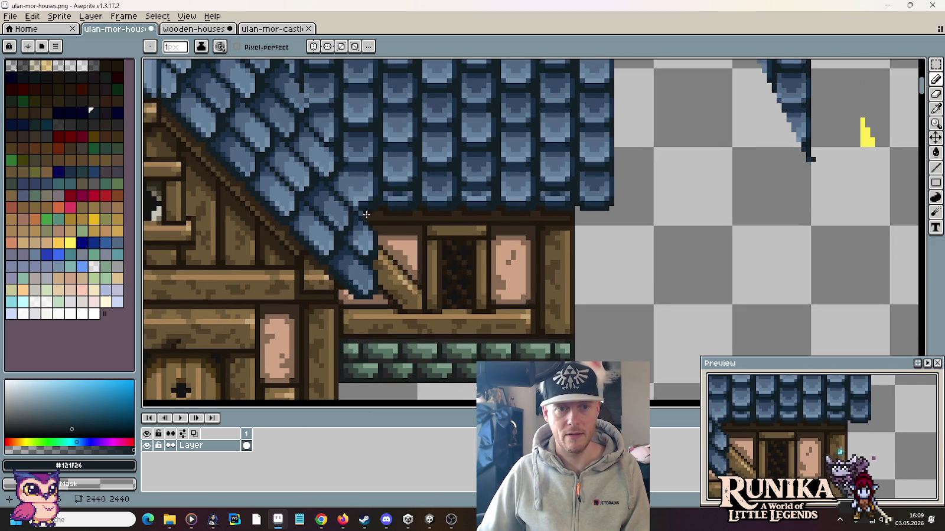
pyautogui.scroll(2, 369, 217)
pyautogui.scroll(-4, 370, 212)
pyautogui.scroll(1, 372, 216)
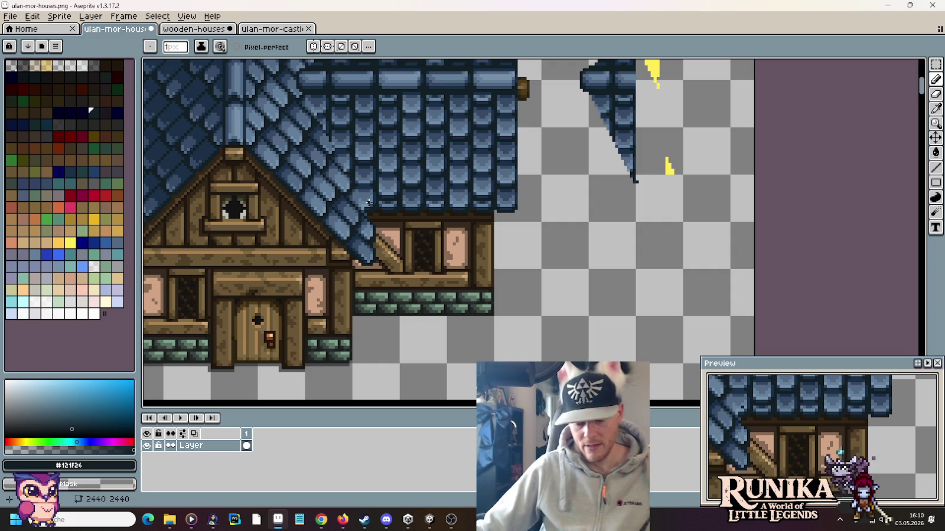
# Marquee-select a small block of tiles at the roof seam and nudge it 3 px left, 2 px down
pyautogui.press('m')
pyautogui.scroll(-1, 371, 242)
pyautogui.scroll(-1, 371, 242)
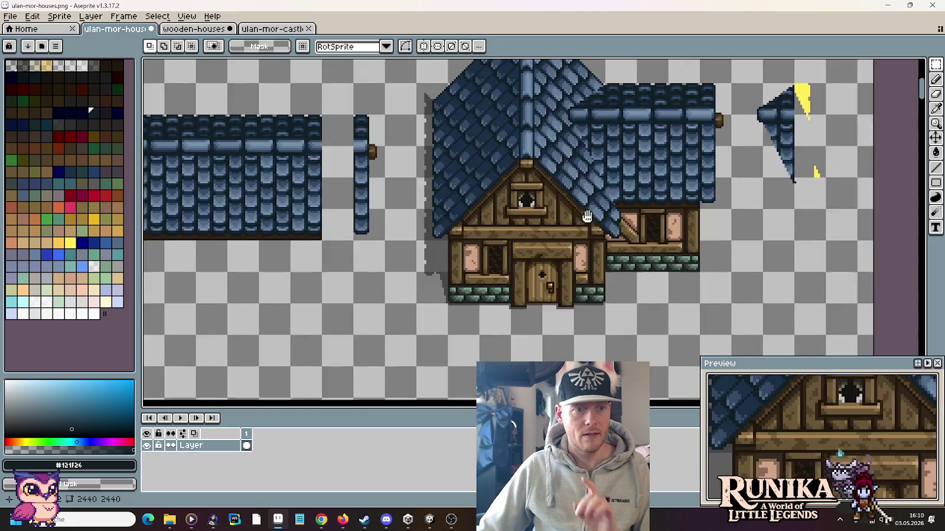
pyautogui.scroll(1, 371, 185)
pyautogui.scroll(3, 371, 185)
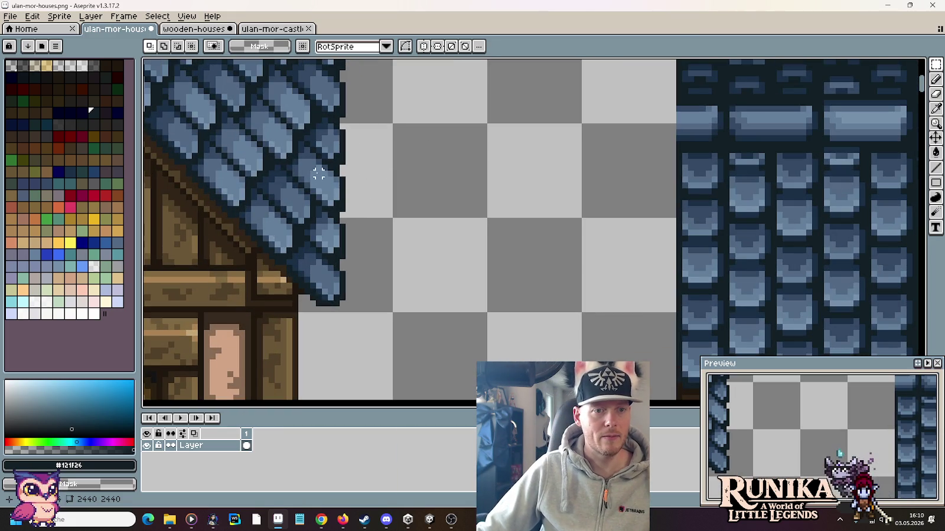
pyautogui.moveTo(312, 180); pyautogui.dragTo(375, 235)
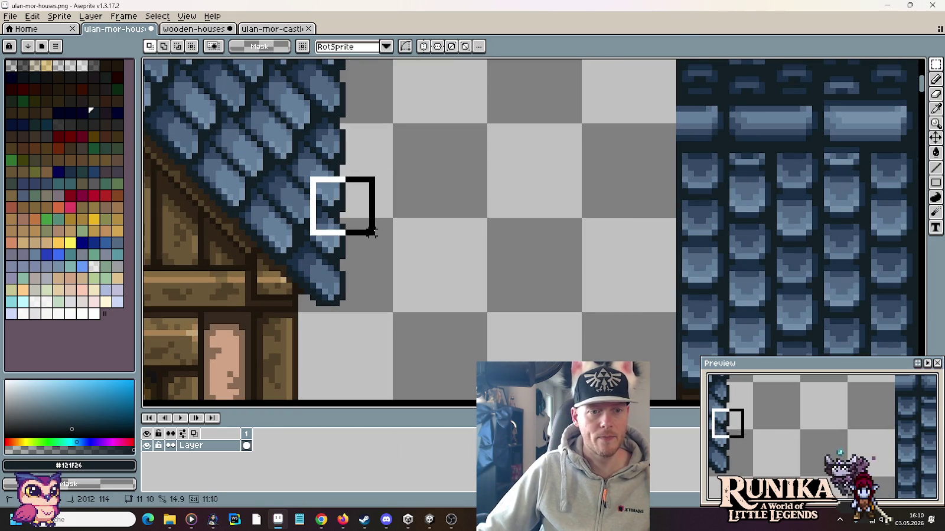
pyautogui.scroll(-1, 376, 236)
pyautogui.scroll(1, 430, 232)
pyautogui.moveTo(430, 232); pyautogui.dragTo(483, 196)
pyautogui.scroll(1, 615, 173)
pyautogui.scroll(1, 616, 174)
pyautogui.scroll(1, 491, 200)
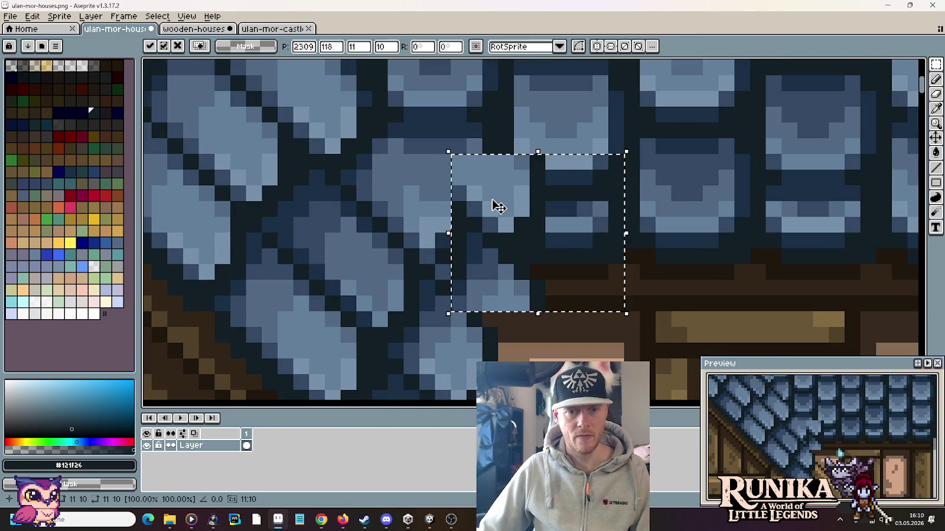
pyautogui.scroll(-1, 558, 267)
pyautogui.scroll(1, 561, 260)
pyautogui.click(564, 251)
pyautogui.moveTo(564, 251); pyautogui.dragTo(542, 263)
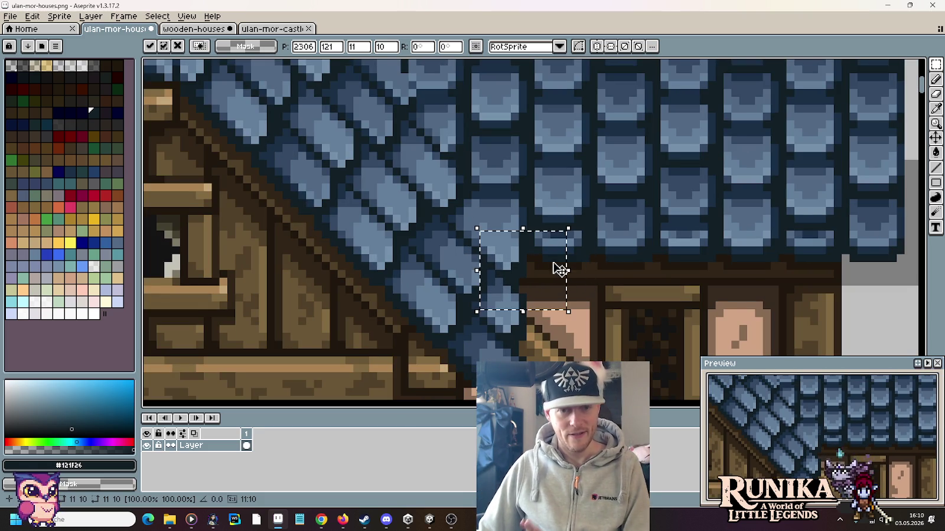
pyautogui.click(617, 273)
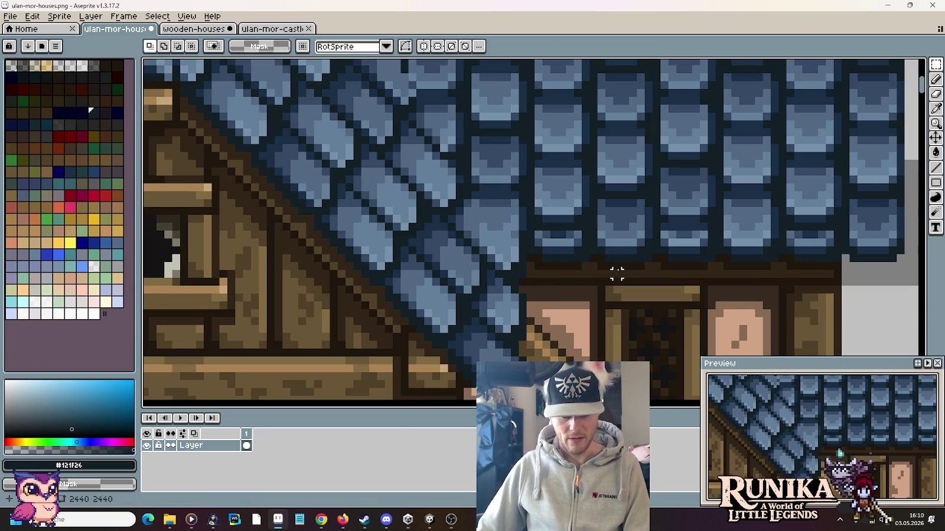
pyautogui.scroll(2, 556, 227)
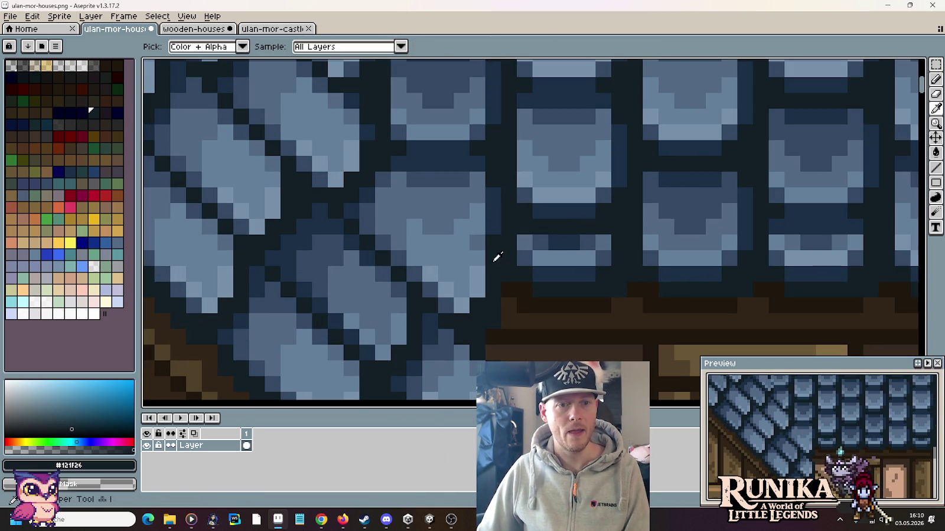
# Try drawing dark diagonal lines across the seam tiles, then cancel the unfinished line
pyautogui.press('b')
pyautogui.scroll(-3, 378, 118)
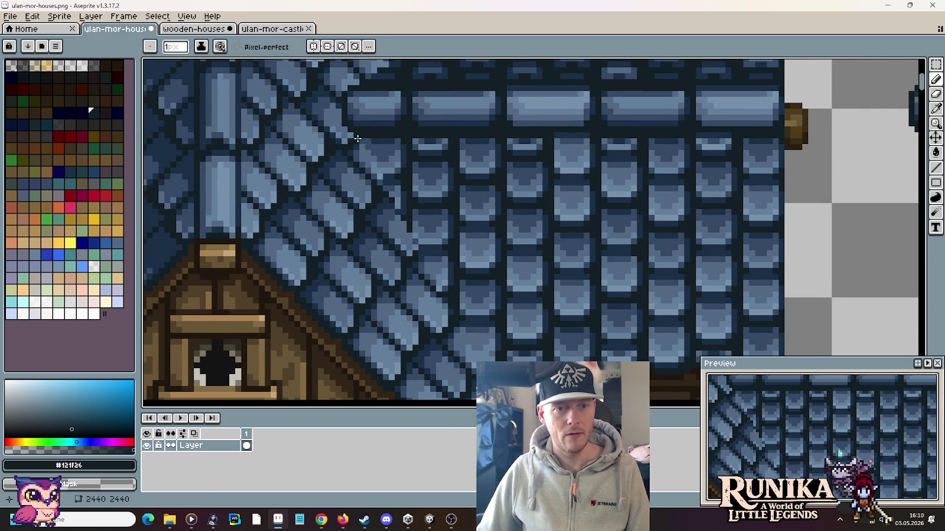
pyautogui.moveTo(356, 138); pyautogui.dragTo(457, 320)
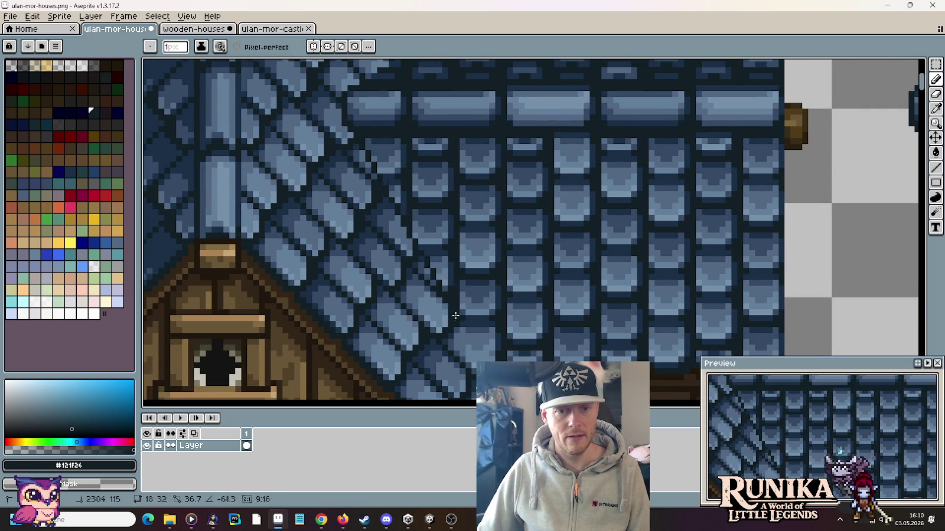
pyautogui.moveTo(457, 320)
pyautogui.mouseDown()
pyautogui.moveTo(489, 359)
pyautogui.moveTo(469, 342)
pyautogui.mouseUp()
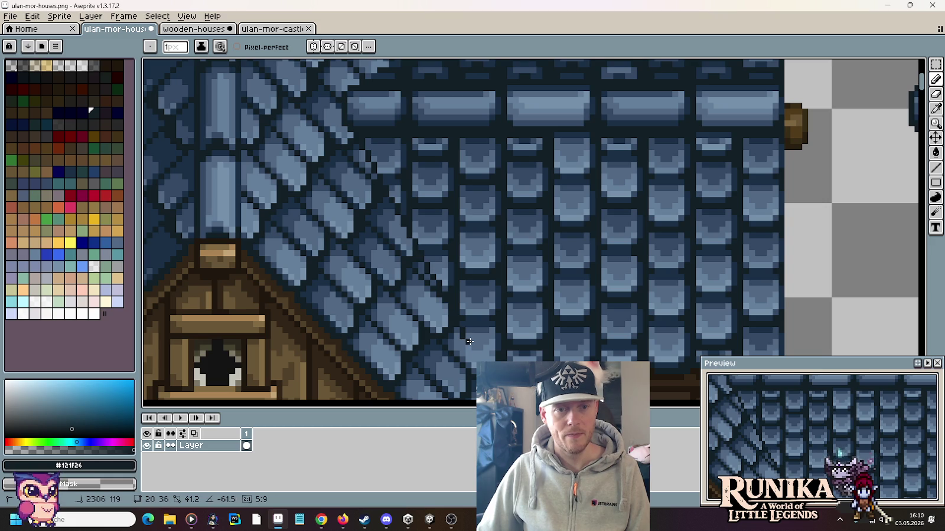
pyautogui.moveTo(469, 341); pyautogui.dragTo(462, 327)
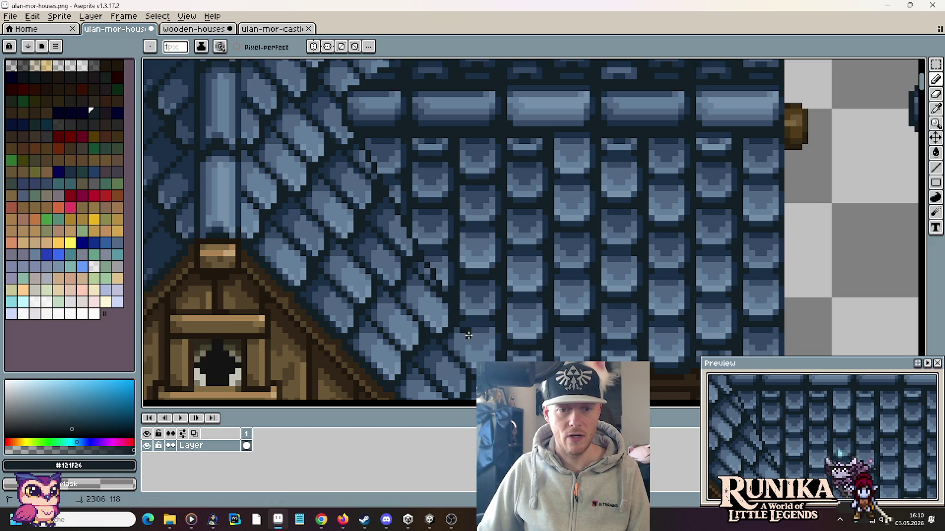
pyautogui.moveTo(491, 354); pyautogui.dragTo(460, 322)
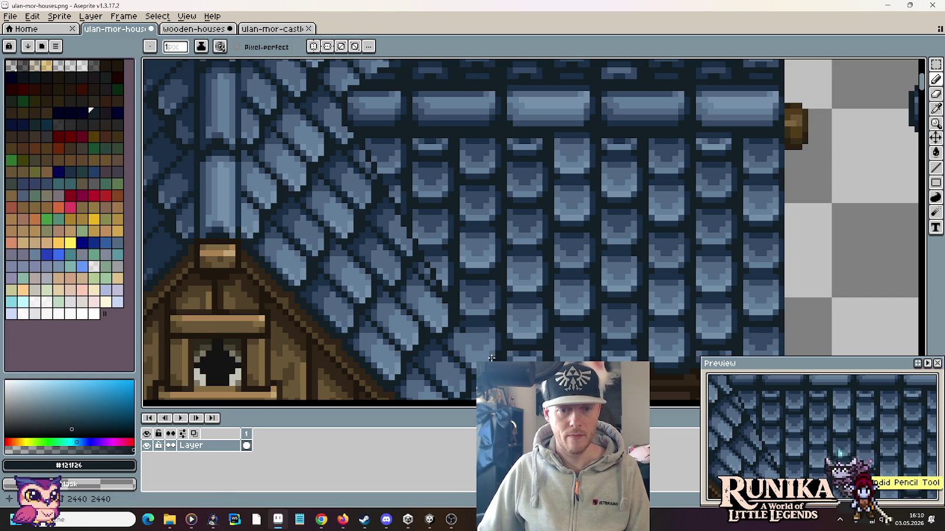
pyautogui.moveTo(493, 358); pyautogui.dragTo(462, 323)
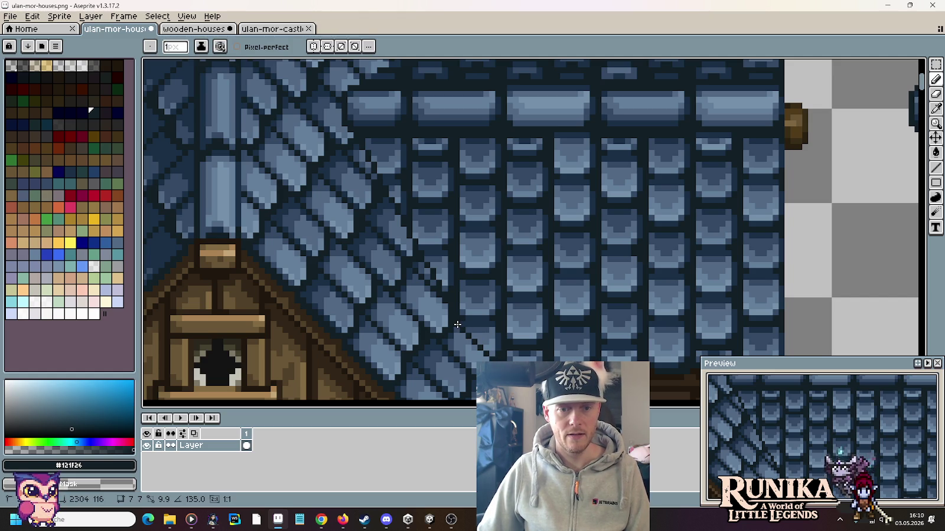
pyautogui.press('Escape')
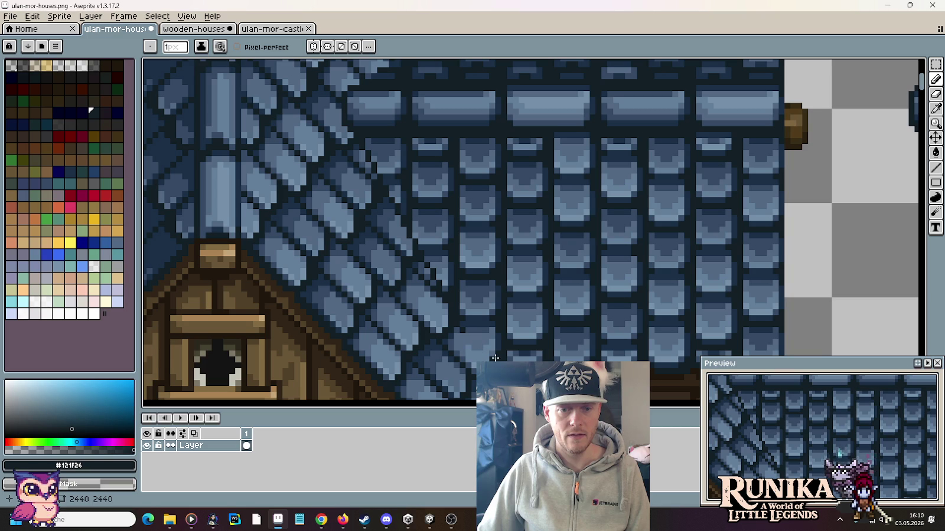
# Sample the #344964 and lighter #526984 roof-tile blues from the canvas
pyautogui.scroll(3, 475, 252)
pyautogui.scroll(-2, 476, 252)
pyautogui.scroll(-1, 474, 251)
pyautogui.scroll(2, 475, 251)
pyautogui.scroll(1, 382, 244)
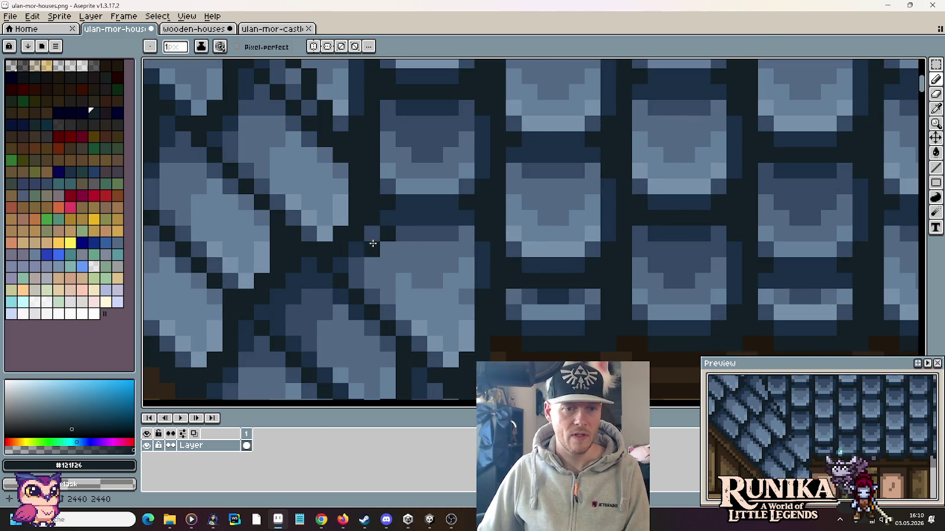
pyautogui.press('i')
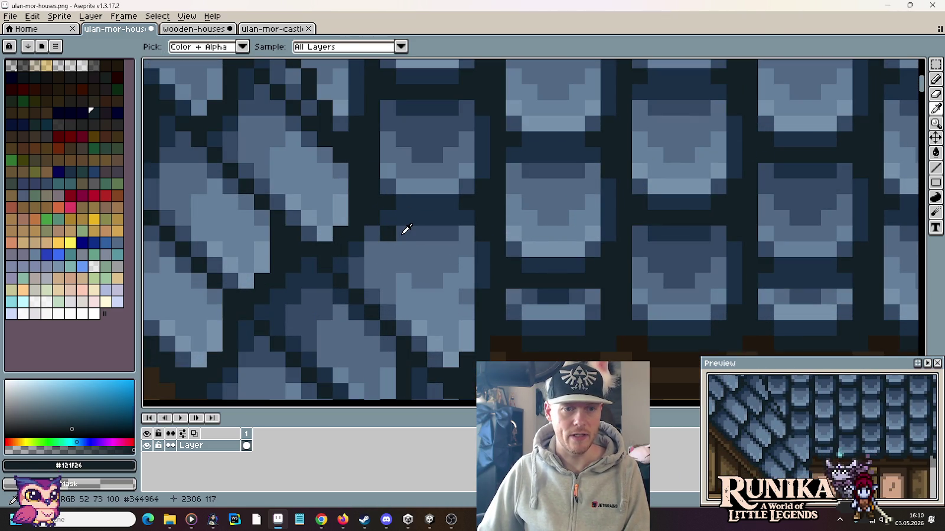
pyautogui.click(407, 229)
pyautogui.scroll(-1, 419, 281)
pyautogui.scroll(-1, 440, 283)
pyautogui.scroll(2, 379, 253)
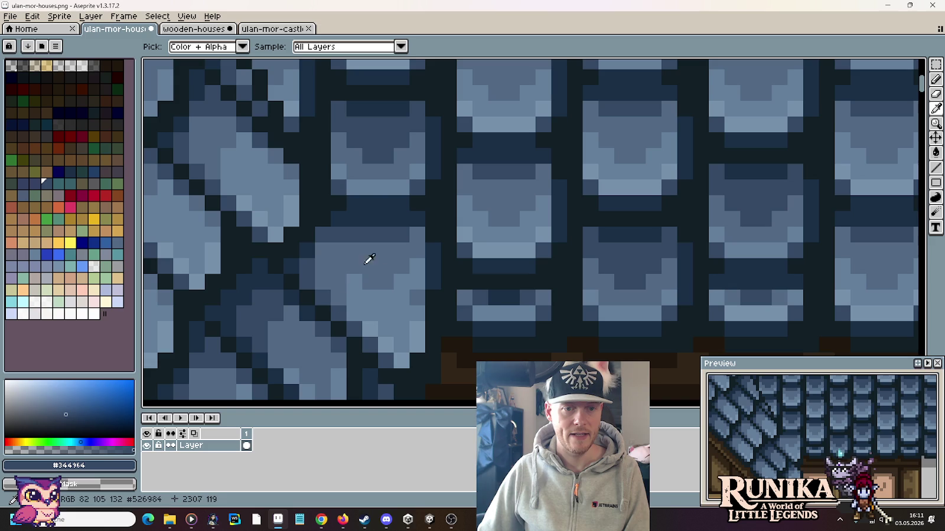
pyautogui.click(413, 270)
pyautogui.press('b')
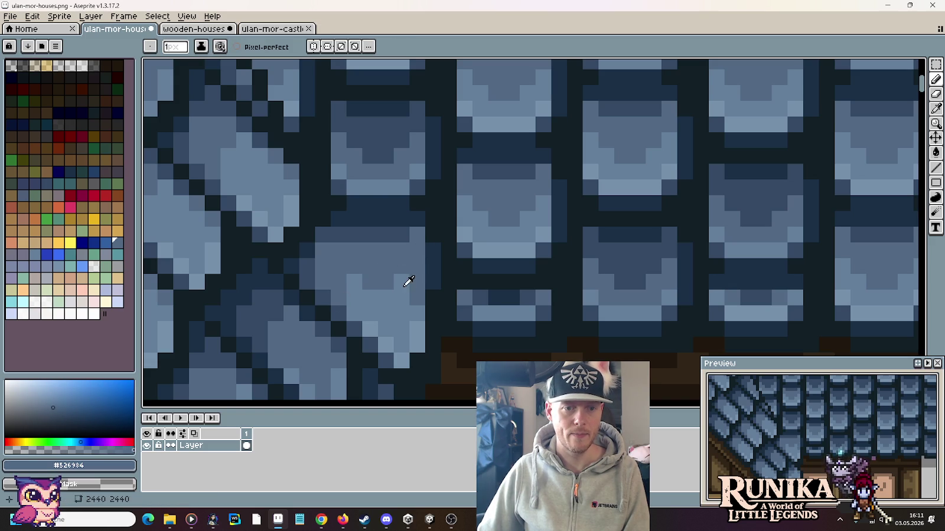
# Sample the dark navy #1a2f45 and paint a dark pixel on the seam tile
pyautogui.press('i')
pyautogui.press('b')
pyautogui.press('i')
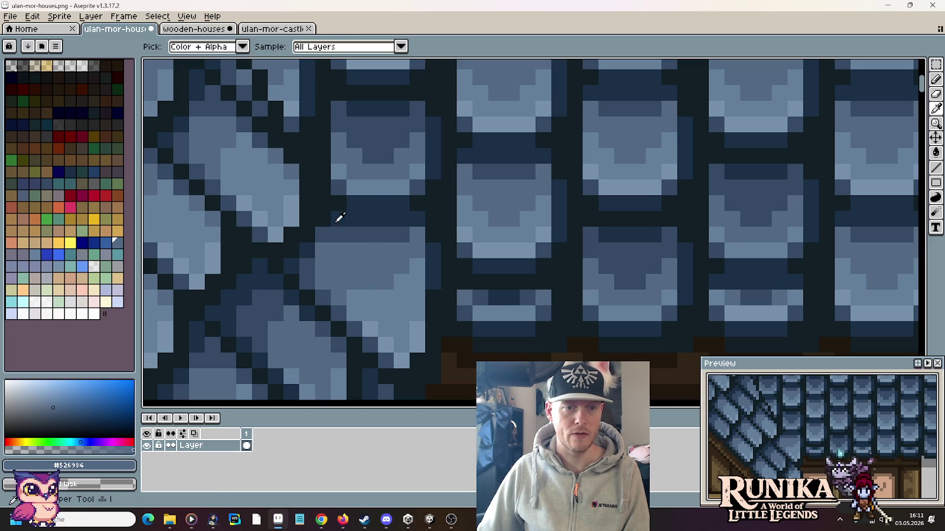
pyautogui.click(349, 215)
pyautogui.press('b')
pyautogui.click(350, 244)
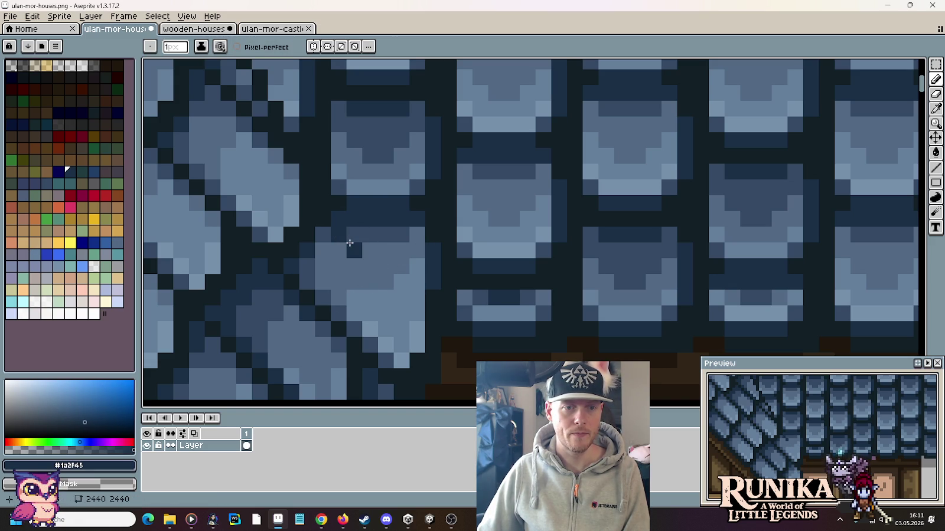
# Resample the #344964 tile blue and paint another dark pixel on the seam tile
pyautogui.press('i')
pyautogui.click(331, 242)
pyautogui.press('b')
pyautogui.press('i')
pyautogui.click(380, 232)
pyautogui.press('b')
pyautogui.click(329, 249)
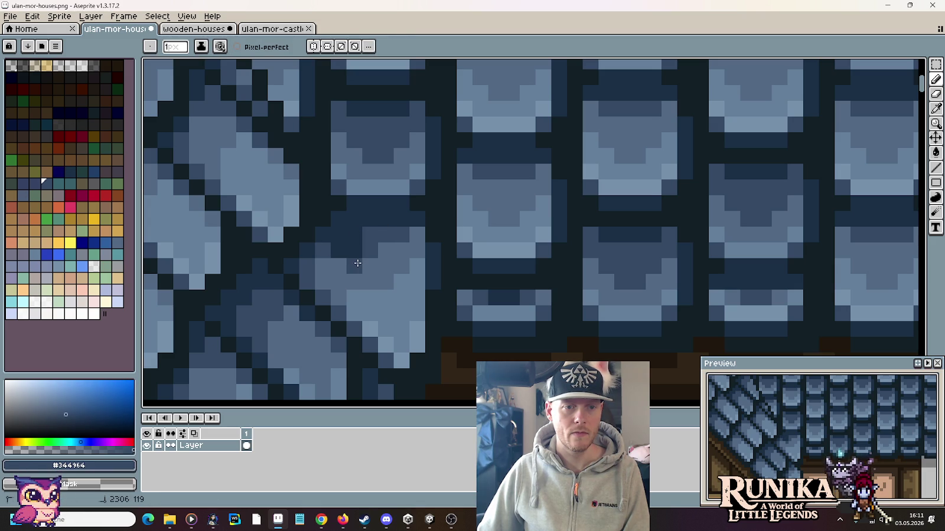
# Sample the darkest outline colour #121F26 from the roof
pyautogui.press('i')
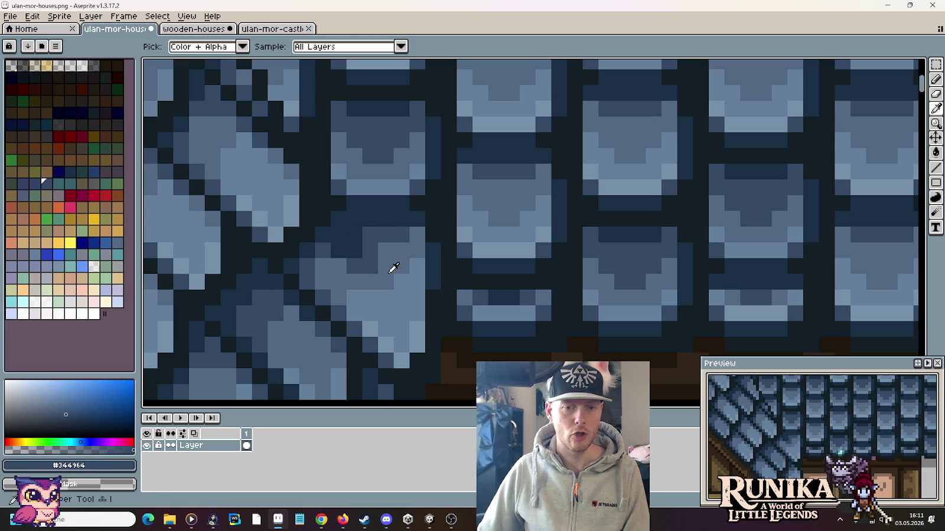
pyautogui.scroll(-2, 393, 267)
pyautogui.scroll(-2, 410, 275)
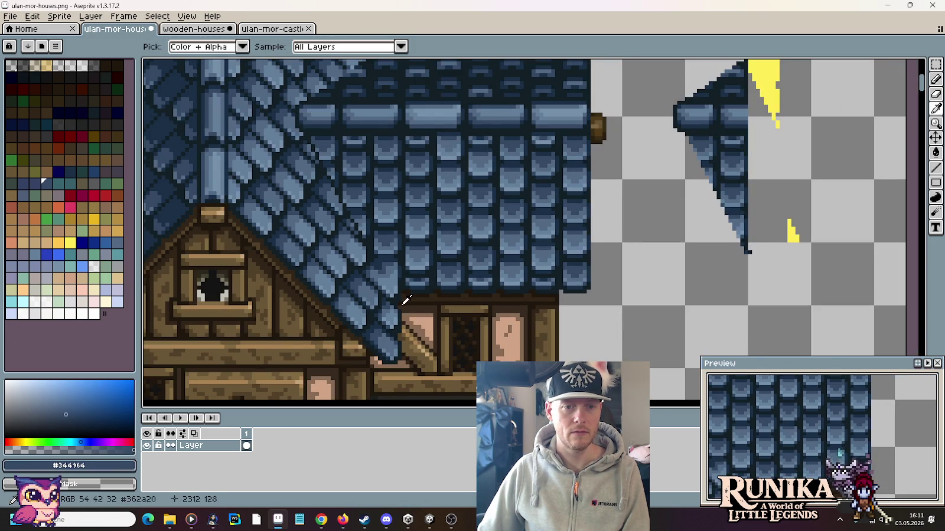
pyautogui.scroll(2, 390, 278)
pyautogui.scroll(2, 381, 261)
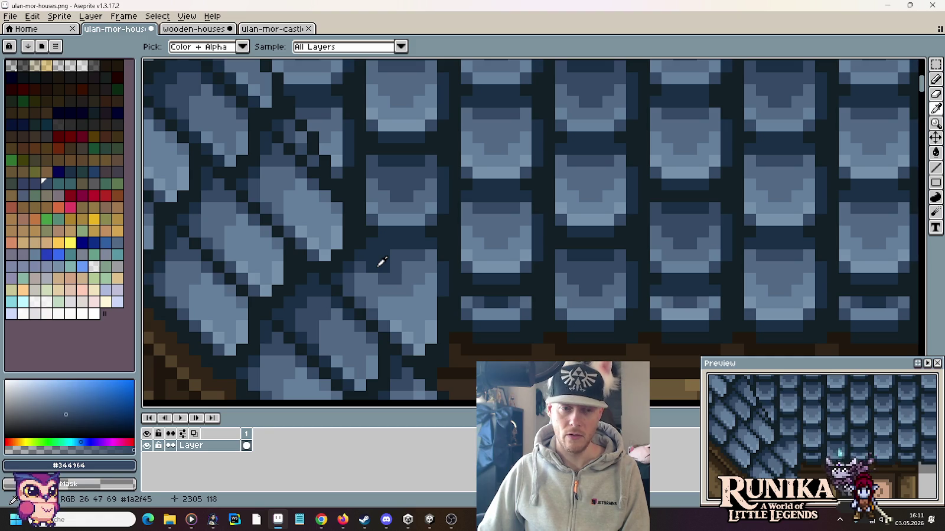
pyautogui.scroll(-2, 382, 262)
pyautogui.scroll(-1, 387, 285)
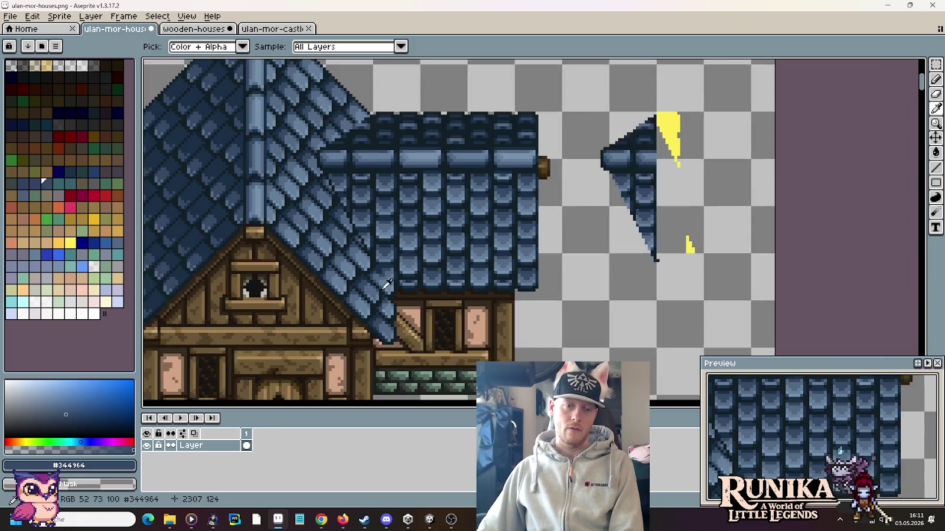
pyautogui.scroll(1, 389, 283)
pyautogui.scroll(2, 413, 278)
pyautogui.keyDown('alt'); pyautogui.click(339, 235); pyautogui.keyUp('alt')
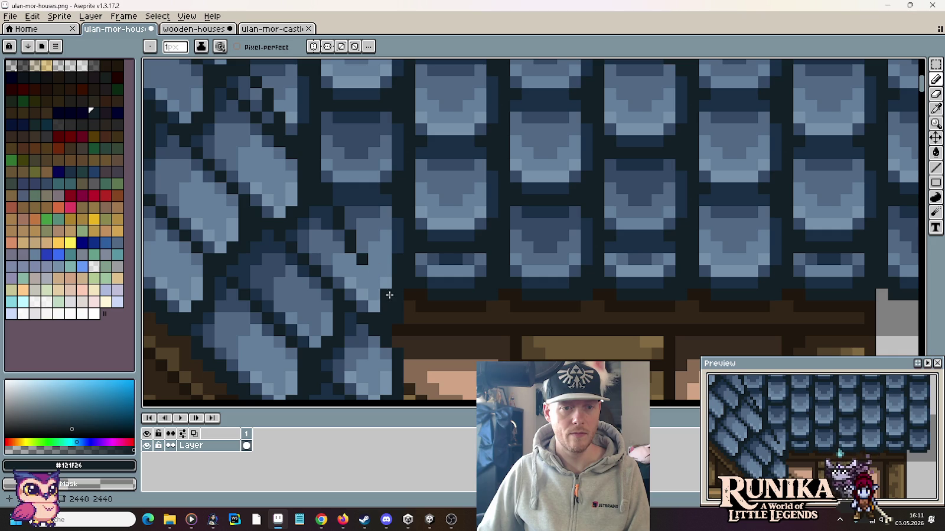
# Paint a seam-tile pixel and darken the tile edge along the seam with #1a2f45
pyautogui.keyDown('alt'); pyautogui.click(327, 210); pyautogui.keyUp('alt')
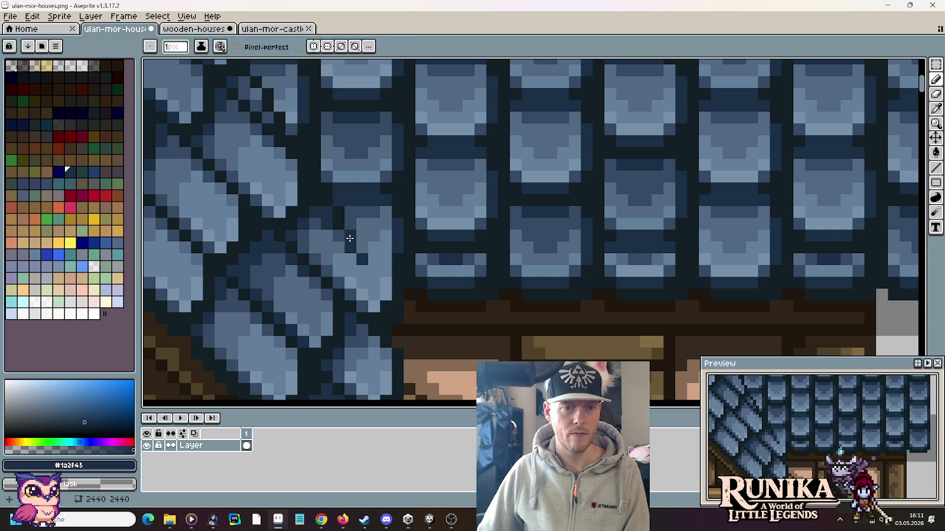
pyautogui.keyDown('alt'); pyautogui.click(352, 213); pyautogui.keyUp('alt')
pyautogui.click(371, 275)
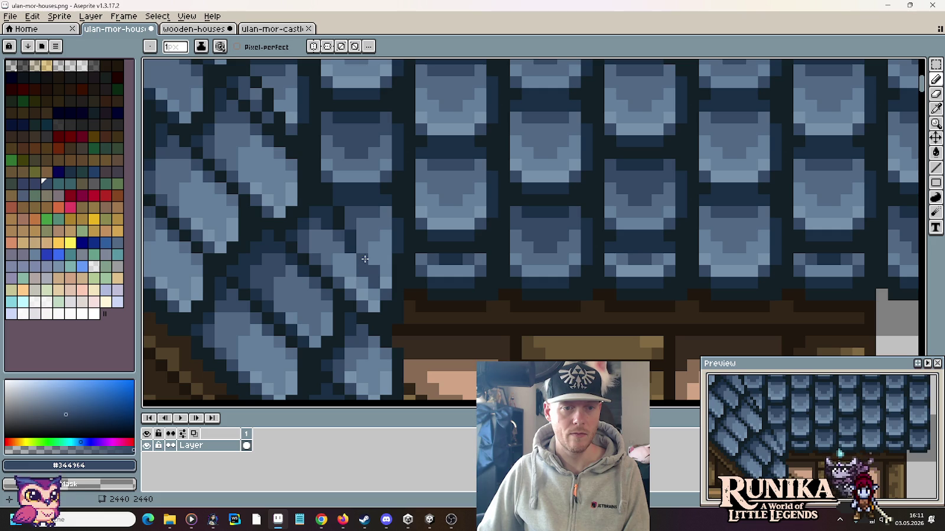
pyautogui.keyDown('alt'); pyautogui.click(372, 235); pyautogui.keyUp('alt')
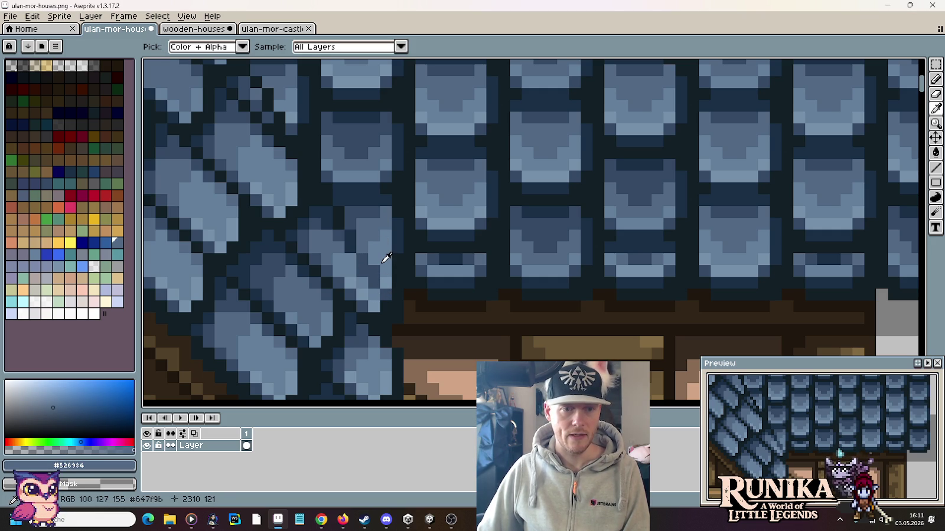
pyautogui.keyDown('alt'); pyautogui.click(346, 216); pyautogui.keyUp('alt')
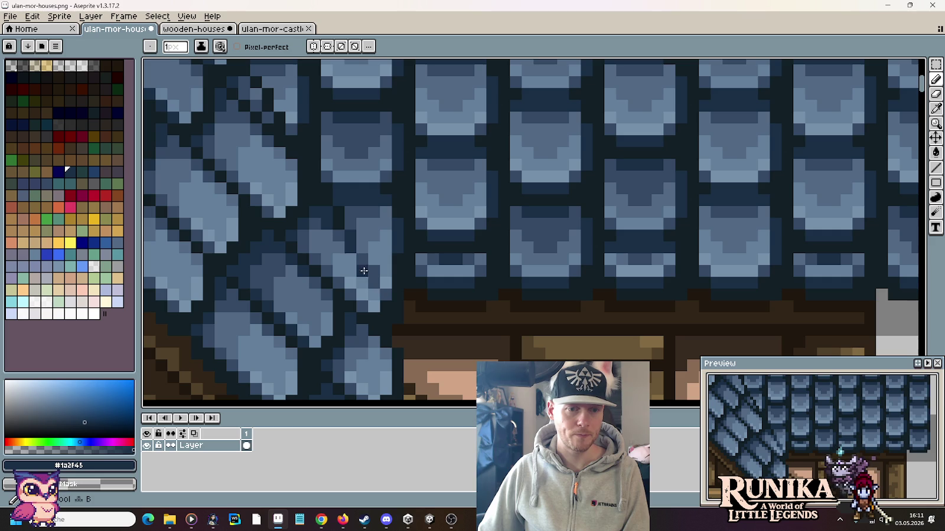
pyautogui.moveTo(378, 290); pyautogui.dragTo(364, 259)
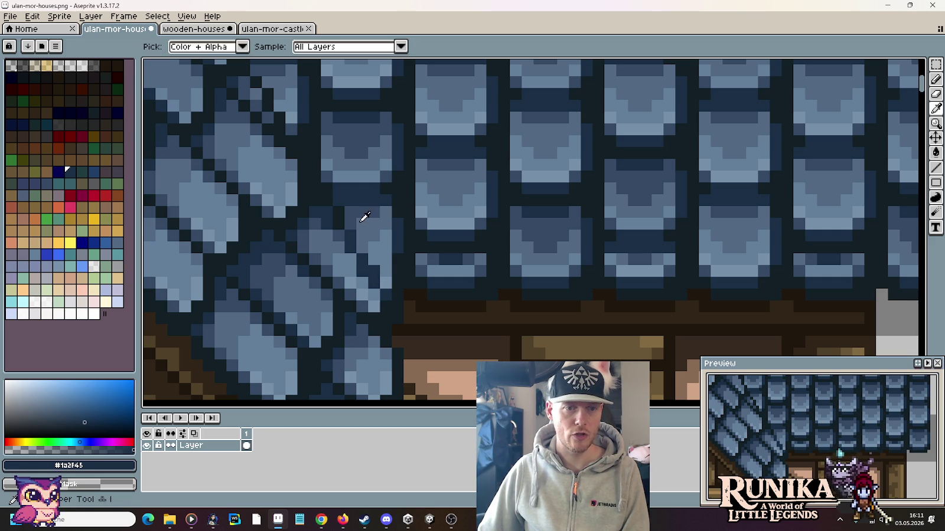
# Sample the seam's tile blues #344964, #526984, #1a2f45 and #121f26 in turn
pyautogui.keyDown('alt'); pyautogui.click(358, 237); pyautogui.keyUp('alt')
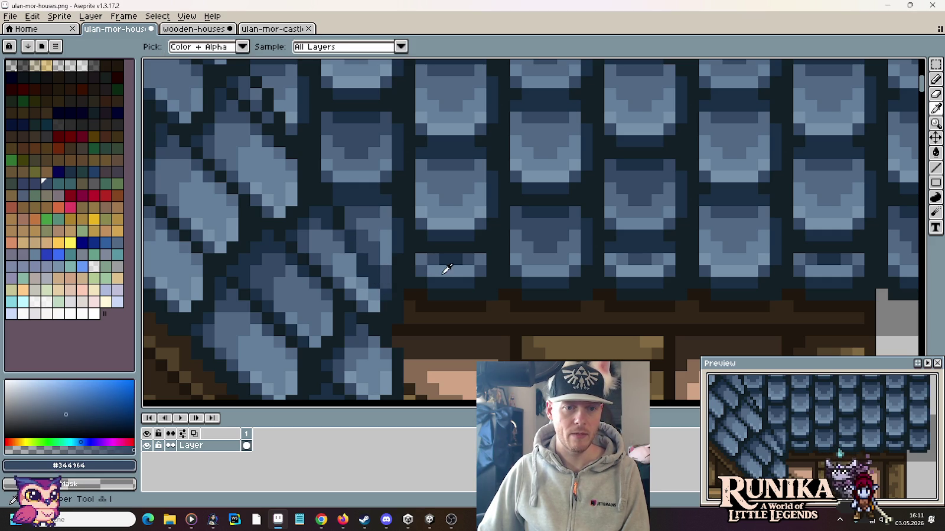
pyautogui.keyDown('alt'); pyautogui.click(390, 262); pyautogui.keyUp('alt')
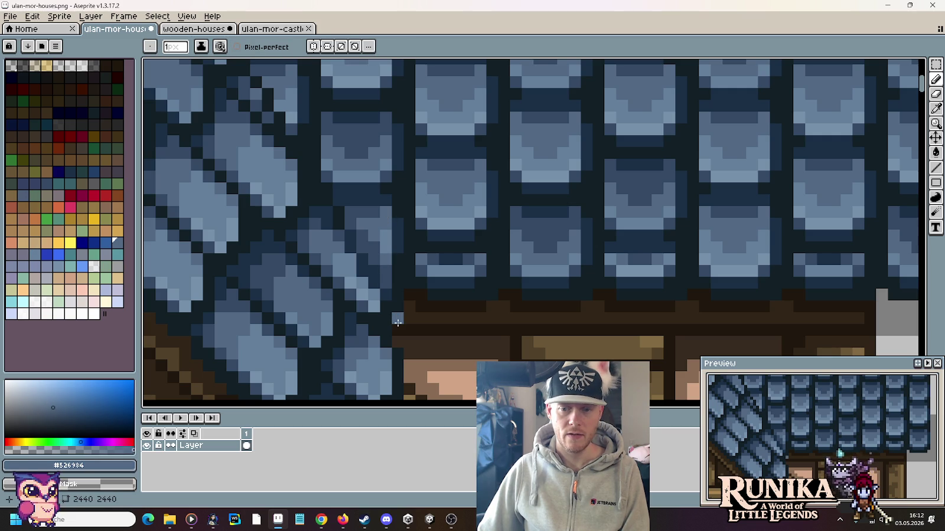
pyautogui.press('alt')
pyautogui.keyDown('alt'); pyautogui.click(376, 217); pyautogui.keyUp('alt')
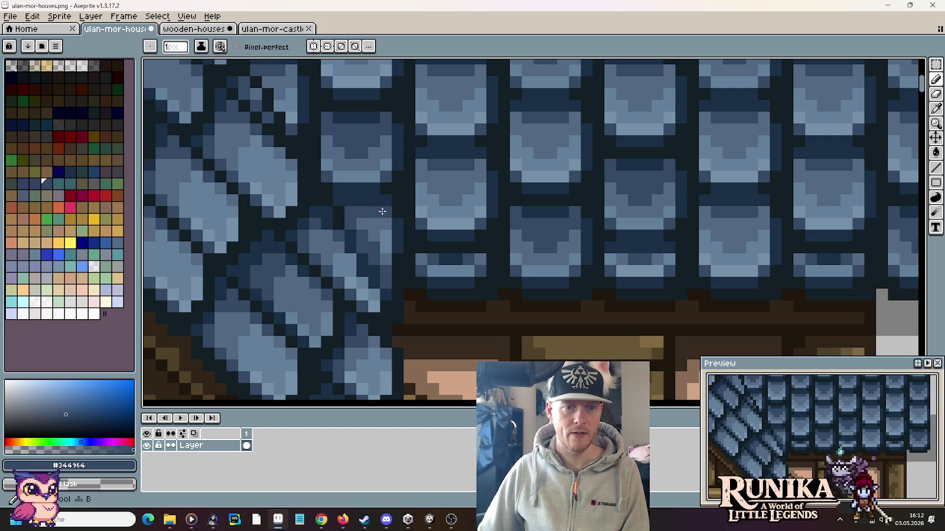
pyautogui.keyDown('alt'); pyautogui.click(359, 225); pyautogui.keyUp('alt')
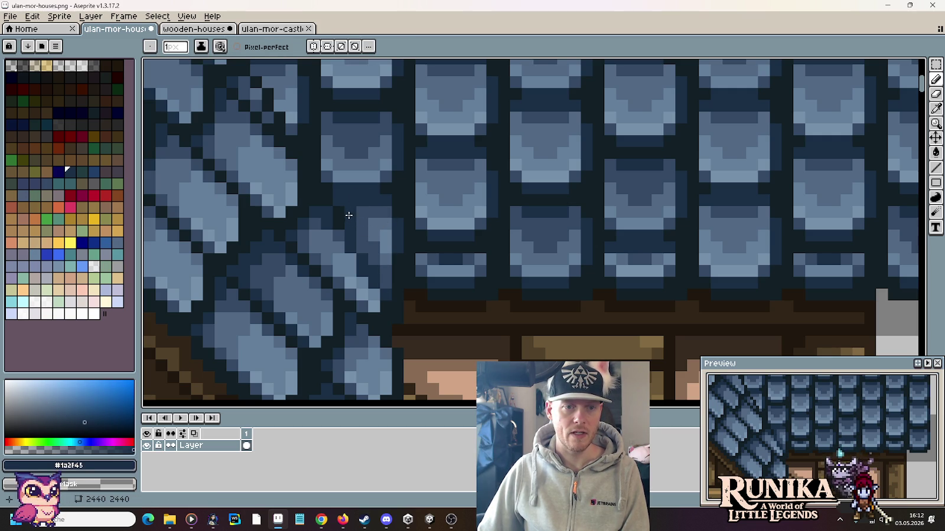
pyautogui.keyDown('alt'); pyautogui.click(334, 205); pyautogui.keyUp('alt')
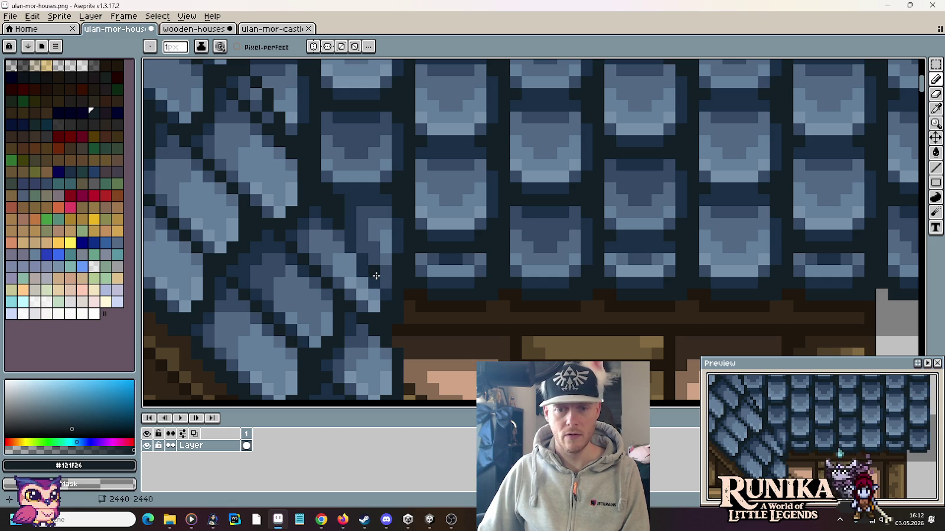
pyautogui.keyDown('alt'); pyautogui.click(380, 222); pyautogui.keyUp('alt')
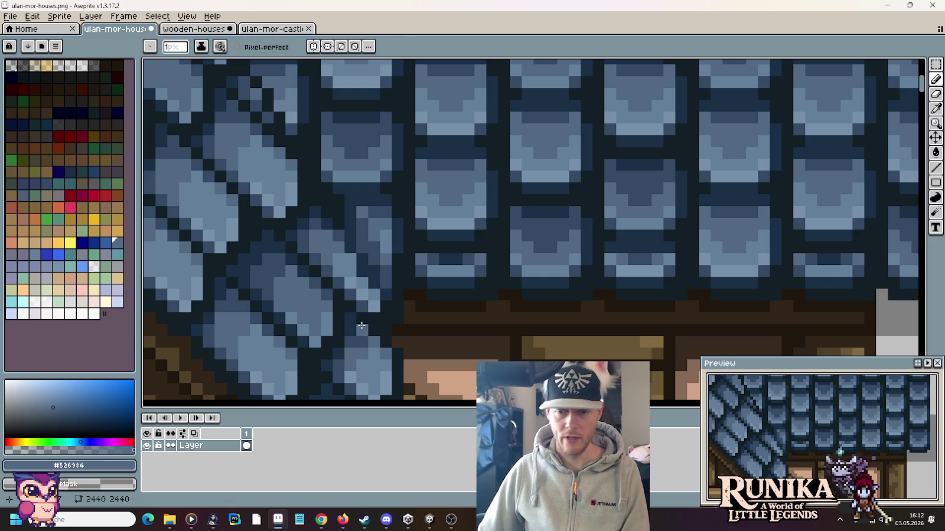
pyautogui.keyDown('alt'); pyautogui.click(341, 226); pyautogui.keyUp('alt')
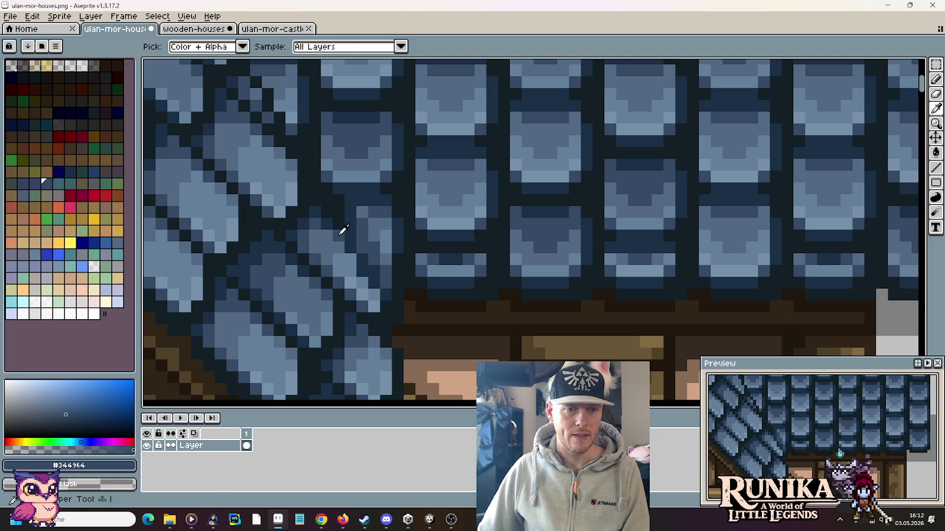
# Sample highlight blues #647f9b and #7591aa, then shade the seam with mid blue #526984
pyautogui.keyDown('alt'); pyautogui.click(380, 294); pyautogui.keyUp('alt')
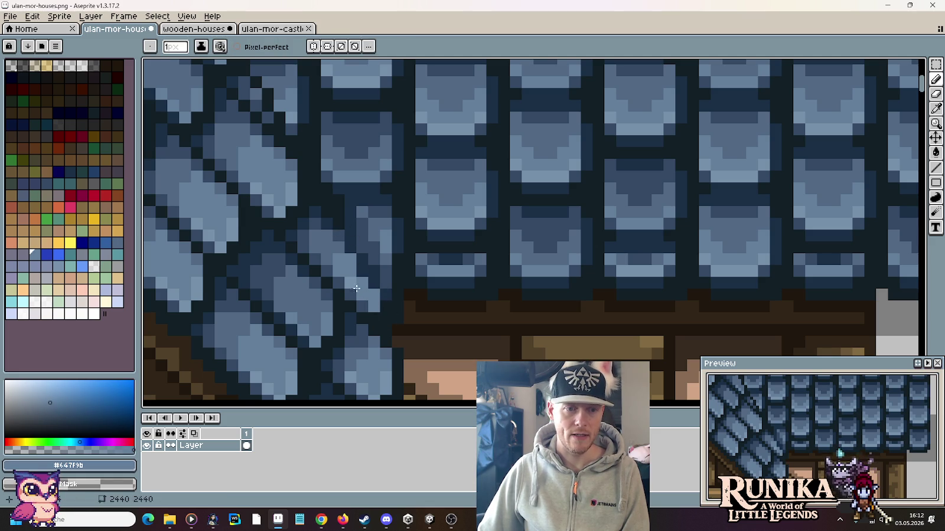
pyautogui.keyDown('alt'); pyautogui.click(361, 303); pyautogui.keyUp('alt')
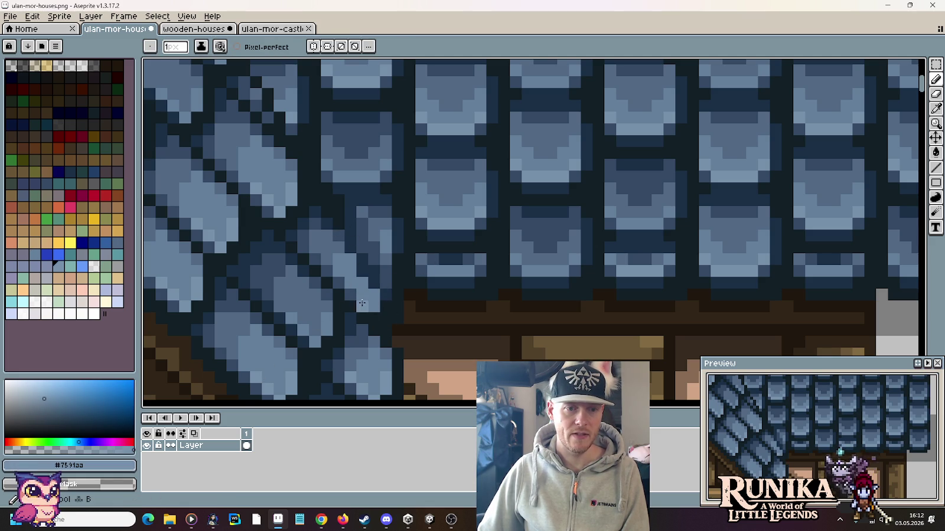
pyautogui.keyDown('alt'); pyautogui.click(342, 247); pyautogui.keyUp('alt')
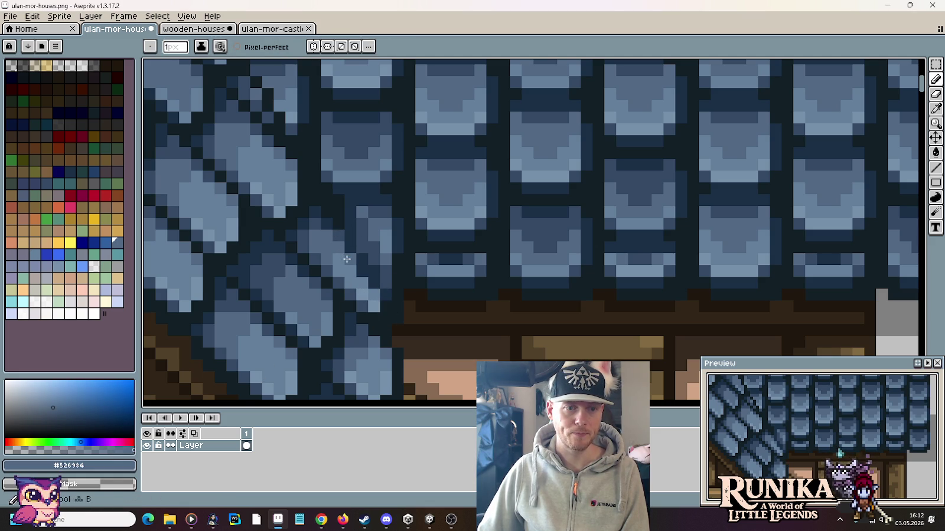
pyautogui.click(378, 299)
pyautogui.press('b')
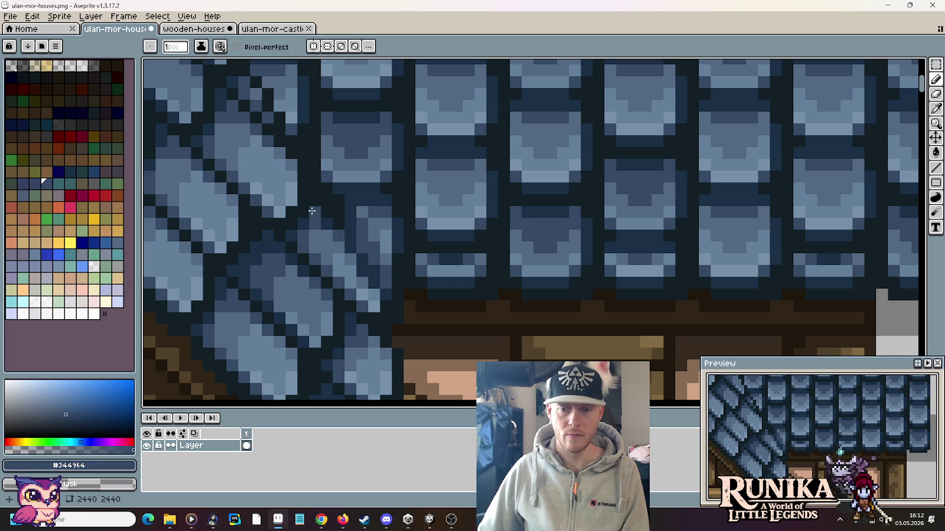
pyautogui.keyDown('alt'); pyautogui.click(369, 288); pyautogui.keyUp('alt')
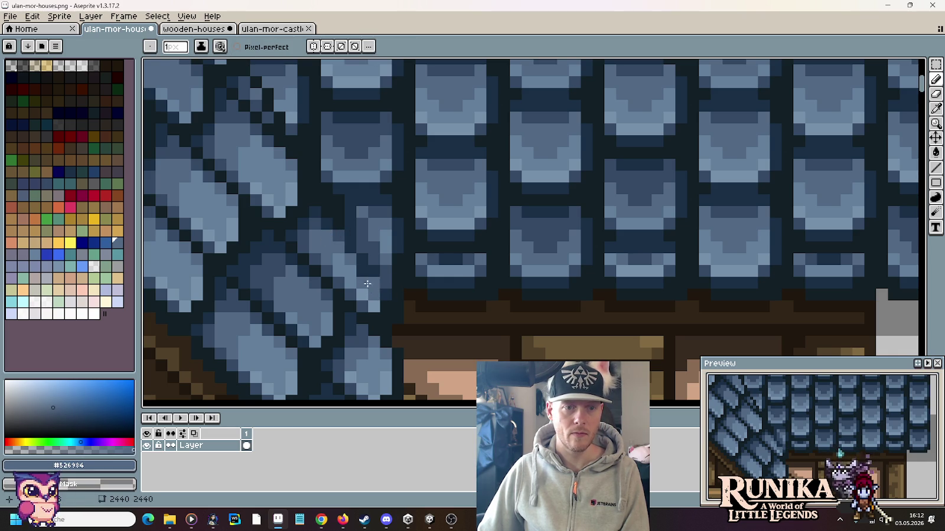
pyautogui.scroll(-2, 413, 295)
# Eyedrop dark navy #1a2f45 and paint dark pixels along the seam tile's edge
pyautogui.scroll(-1, 474, 302)
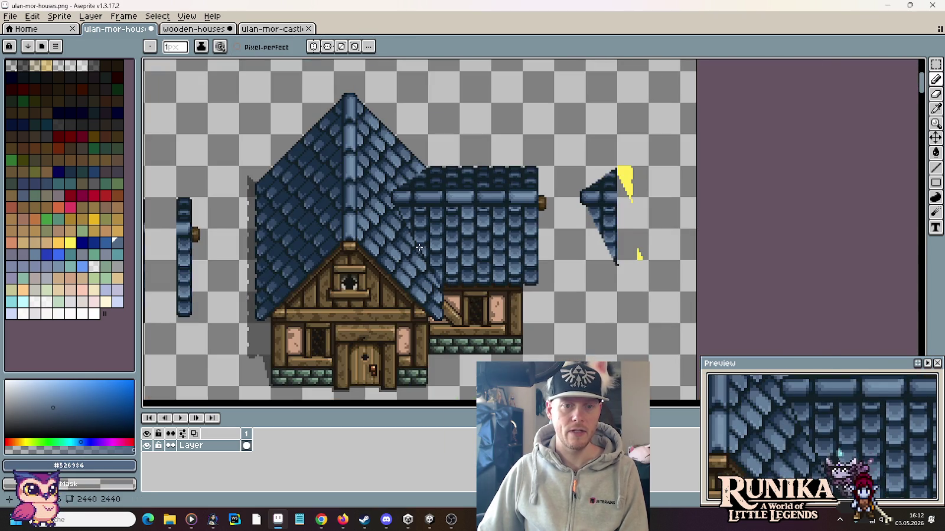
pyautogui.scroll(2, 420, 250)
pyautogui.scroll(1, 414, 248)
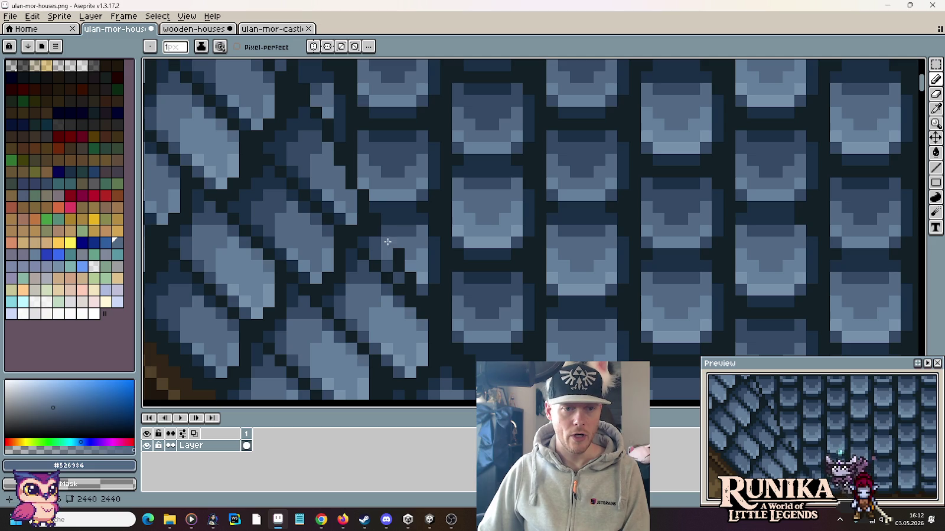
pyautogui.keyDown('alt'); pyautogui.click(376, 243); pyautogui.keyUp('alt')
pyautogui.moveTo(375, 244); pyautogui.dragTo(385, 262)
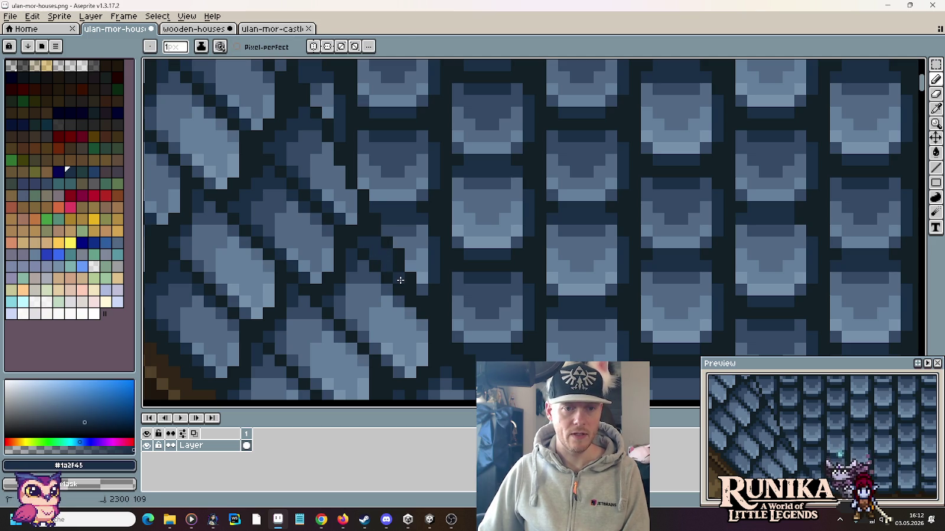
pyautogui.click(396, 238)
# Sample #344964, #121f26, then the dark outline blue, and darken two roof-seam pixels
pyautogui.keyDown('alt'); pyautogui.click(402, 226); pyautogui.keyUp('alt')
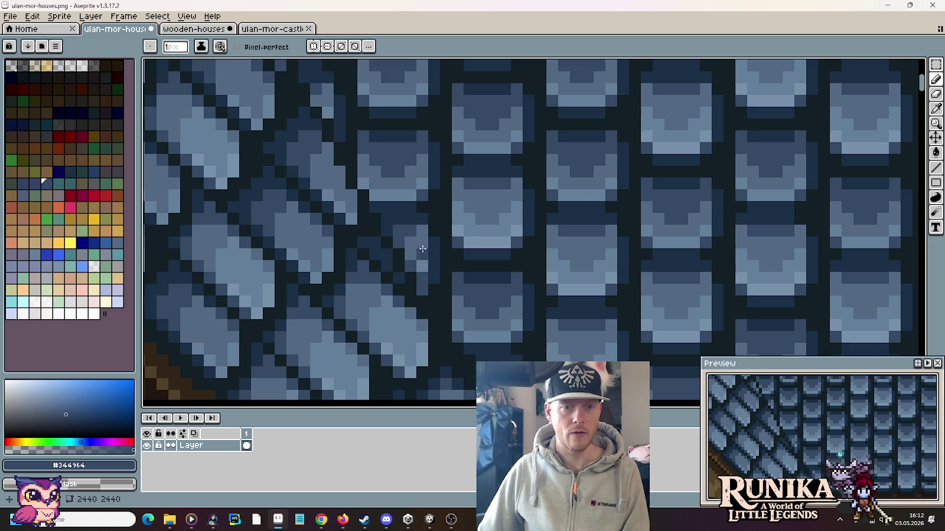
pyautogui.keyDown('alt'); pyautogui.click(393, 252); pyautogui.keyUp('alt')
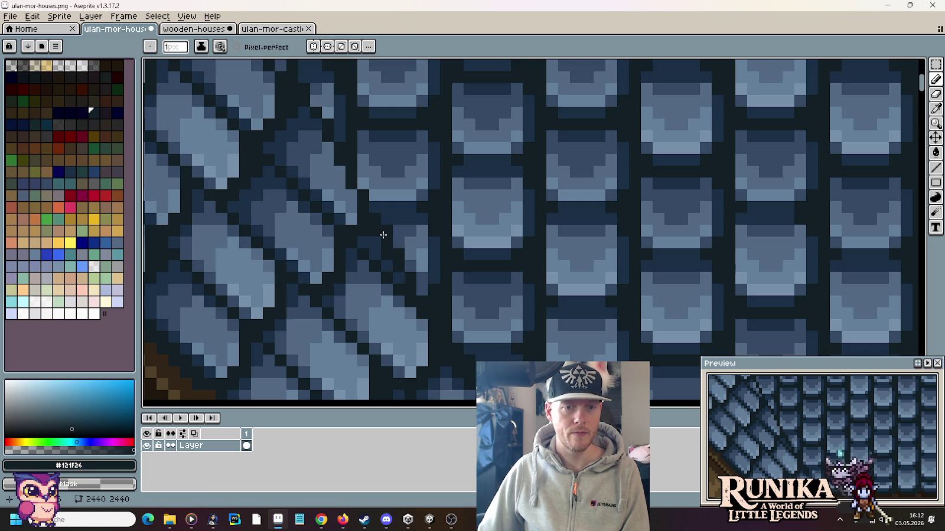
pyautogui.scroll(-2, 417, 297)
pyautogui.scroll(1, 422, 280)
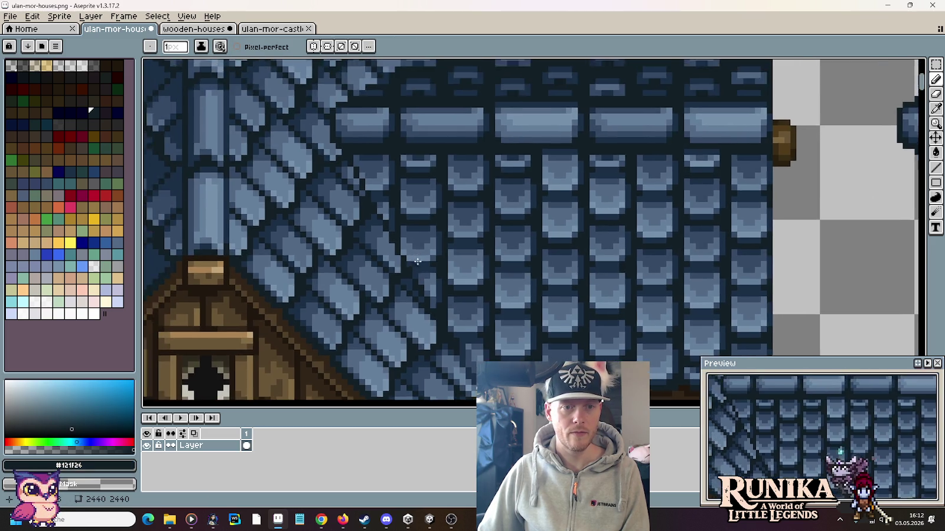
pyautogui.scroll(1, 425, 269)
pyautogui.scroll(1, 428, 260)
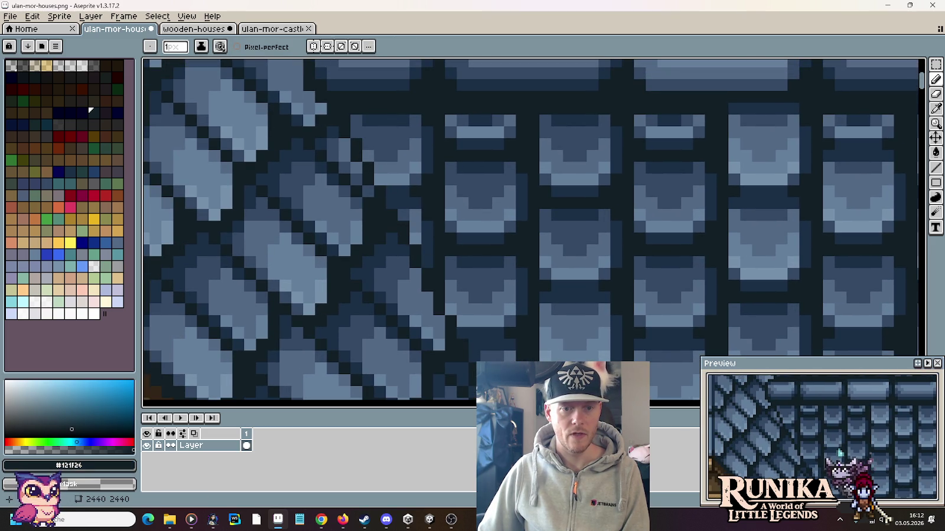
pyautogui.keyDown('alt'); pyautogui.click(333, 133); pyautogui.keyUp('alt')
pyautogui.click(340, 143)
pyautogui.click(355, 169)
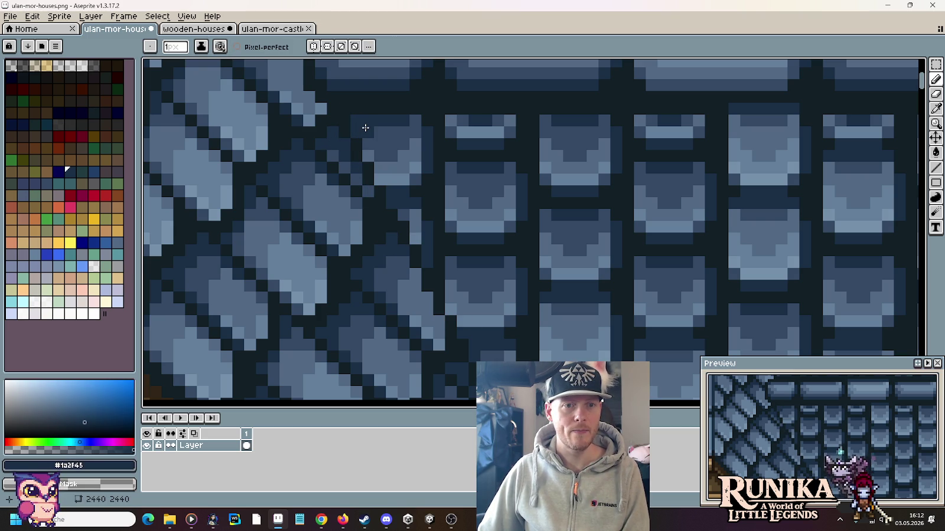
# Re-sample mid blue #344964 and dark navy #1a2f45 from the roof tiles
pyautogui.press('alt')
pyautogui.press('alt')
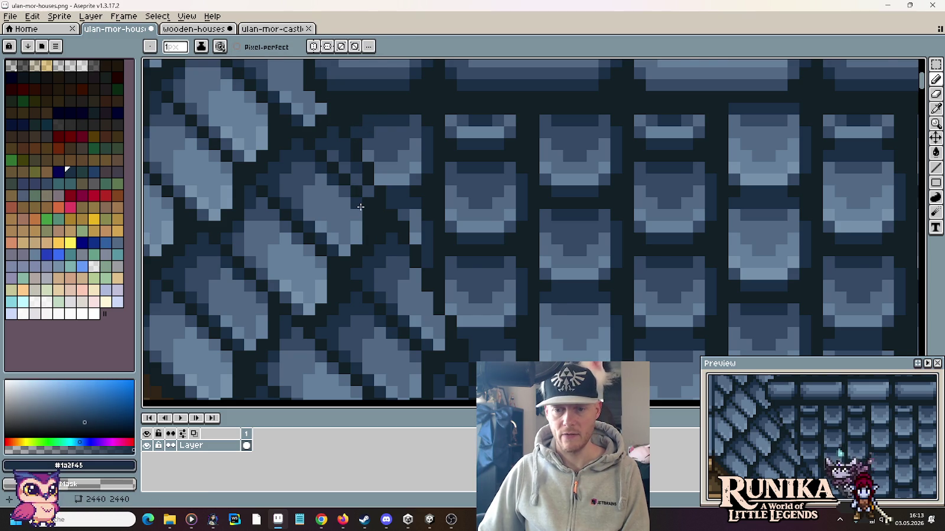
pyautogui.scroll(-2, 361, 207)
pyautogui.scroll(-2, 360, 207)
pyautogui.scroll(2, 359, 210)
pyautogui.scroll(3, 358, 211)
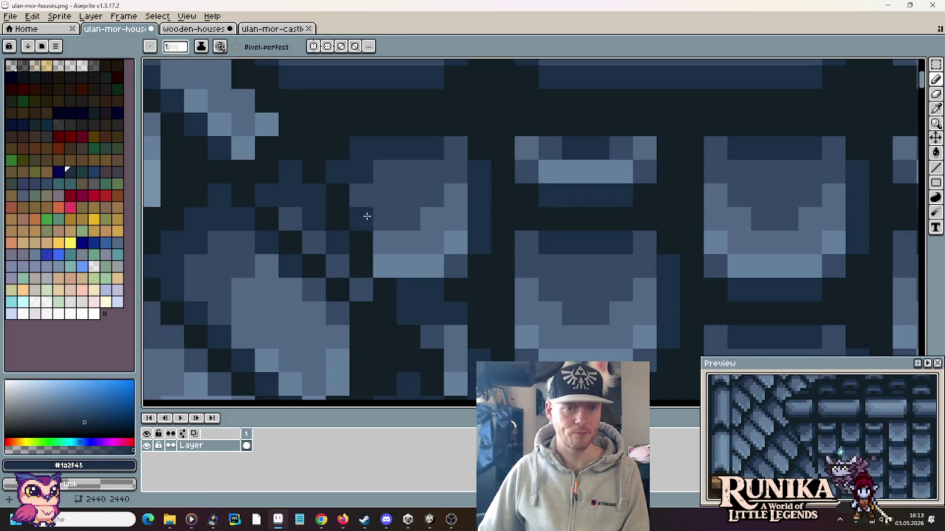
pyautogui.keyDown('alt'); pyautogui.click(384, 251); pyautogui.keyUp('alt')
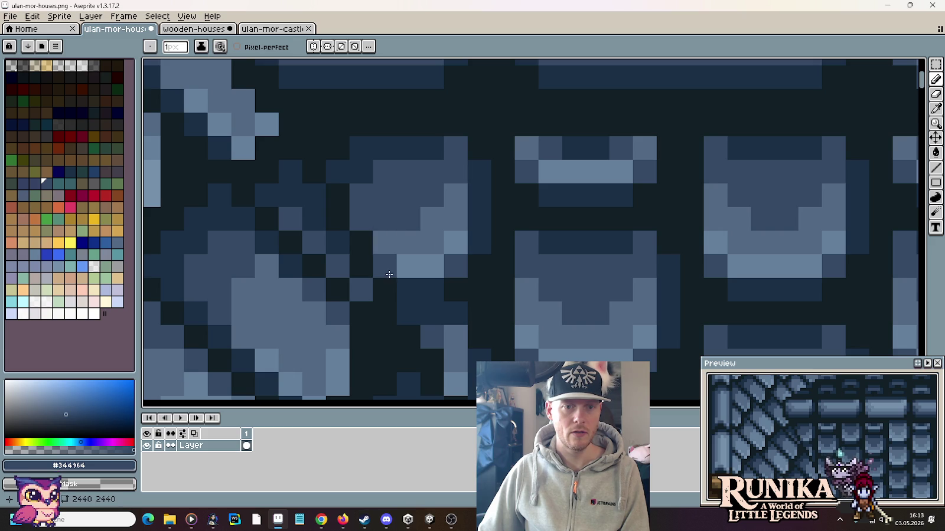
pyautogui.scroll(-3, 369, 357)
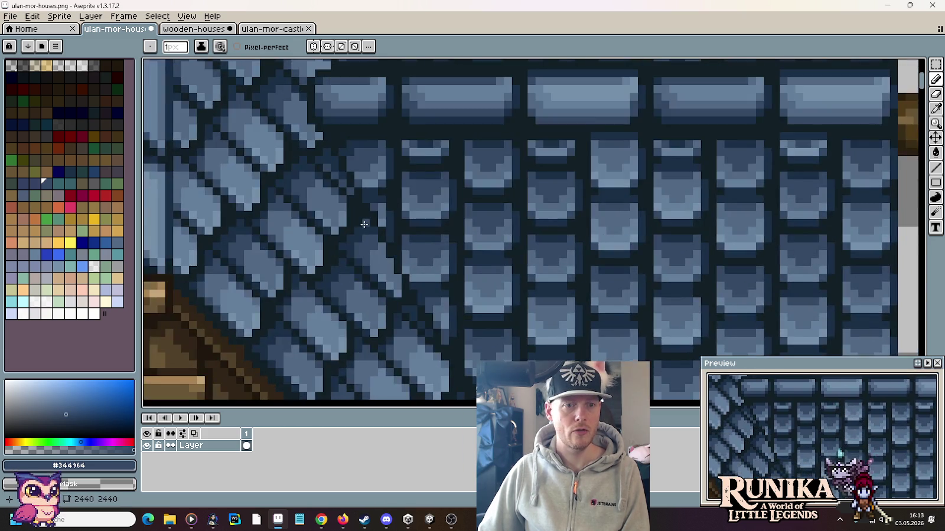
pyautogui.scroll(2, 340, 151)
pyautogui.keyDown('alt'); pyautogui.click(337, 155); pyautogui.keyUp('alt')
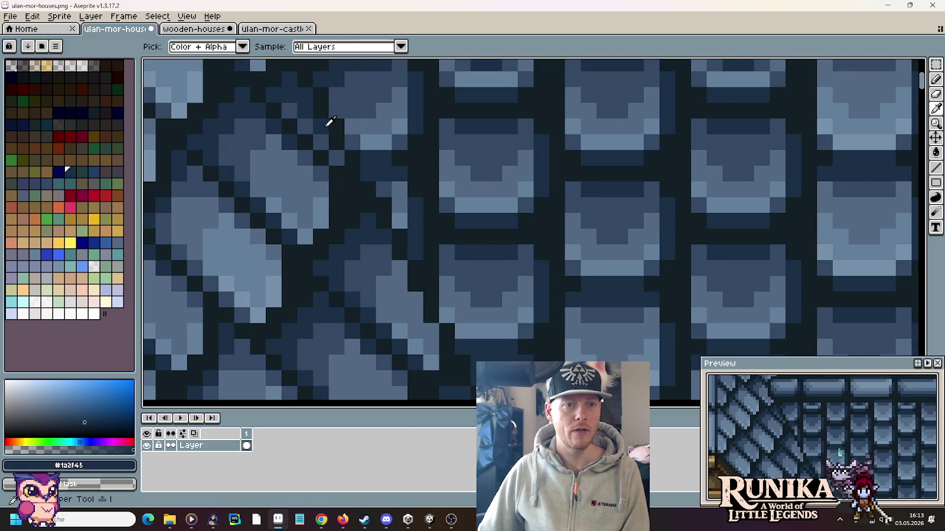
pyautogui.scroll(-2, 412, 252)
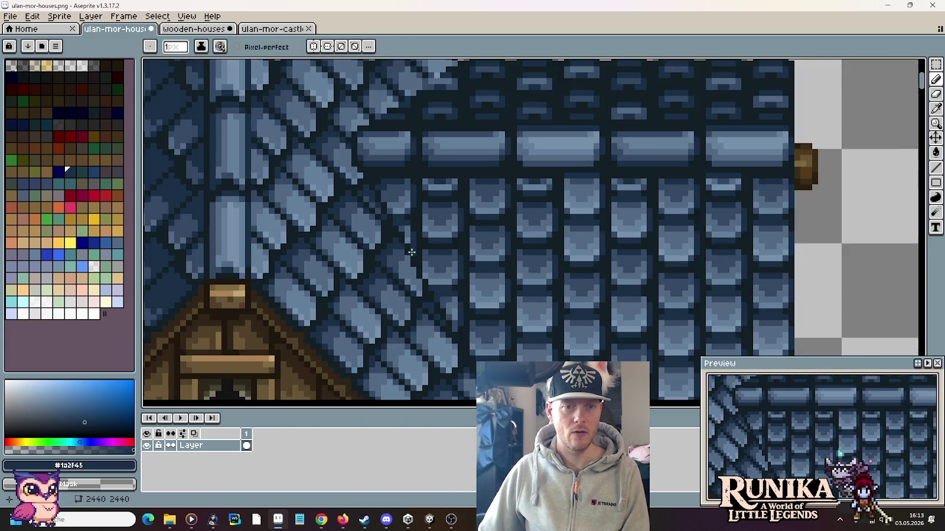
# Eyedrop the roof blues #344964, #526984 and the darkest outline blue in turn
pyautogui.scroll(2, 420, 260)
pyautogui.keyDown('alt'); pyautogui.click(383, 177); pyautogui.keyUp('alt')
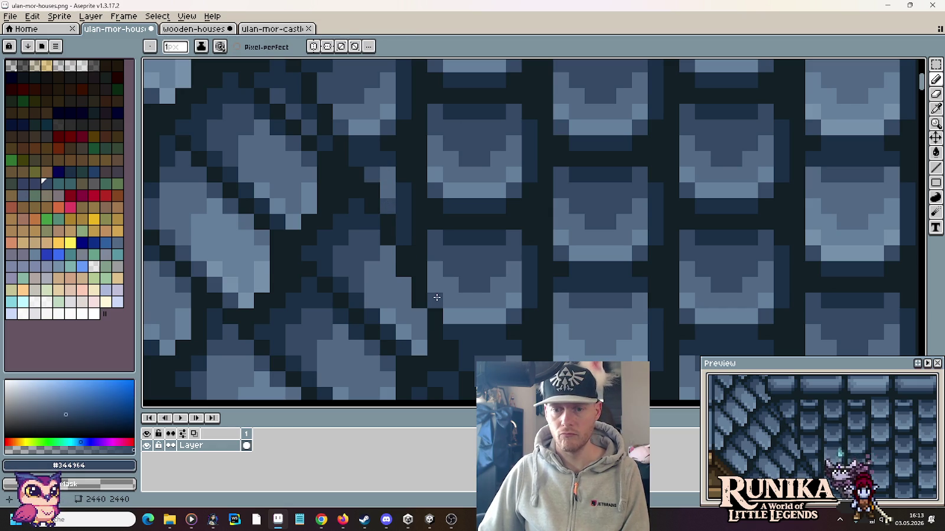
pyautogui.scroll(-1, 432, 285)
pyautogui.scroll(-1, 432, 286)
pyautogui.scroll(2, 390, 208)
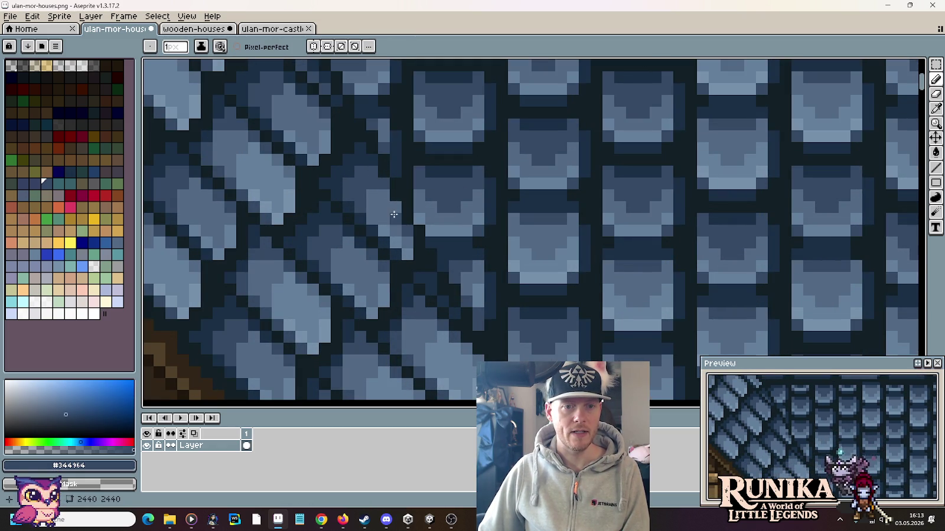
pyautogui.keyDown('alt'); pyautogui.click(358, 180); pyautogui.keyUp('alt')
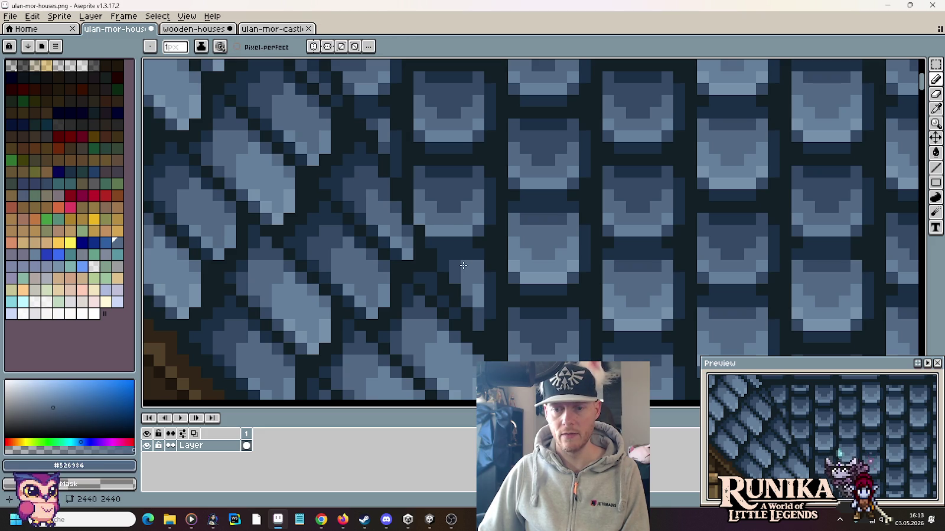
pyautogui.keyDown('alt'); pyautogui.click(398, 211); pyautogui.keyUp('alt')
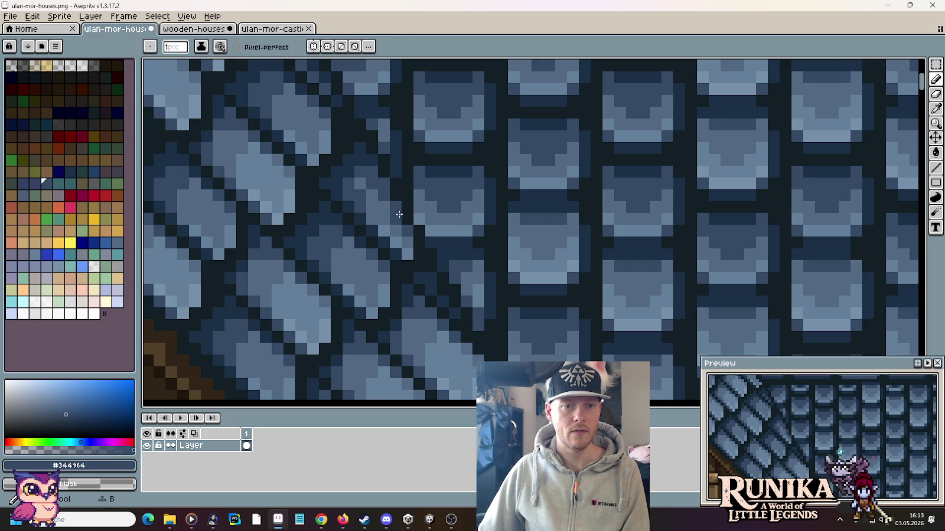
pyautogui.keyDown('alt'); pyautogui.click(369, 192); pyautogui.keyUp('alt')
pyautogui.keyDown('alt'); pyautogui.click(375, 173); pyautogui.keyUp('alt')
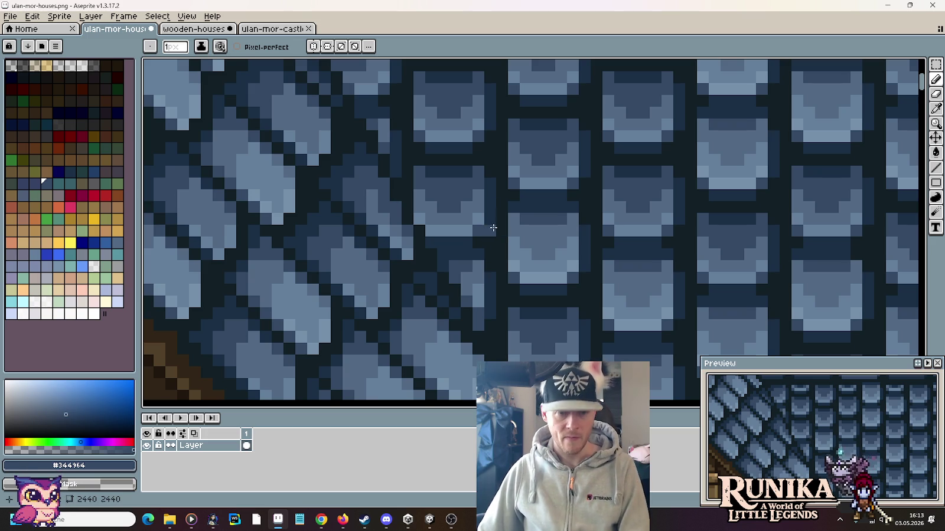
pyautogui.keyDown('alt'); pyautogui.click(373, 191); pyautogui.keyUp('alt')
pyautogui.keyDown('alt'); pyautogui.click(369, 159); pyautogui.keyUp('alt')
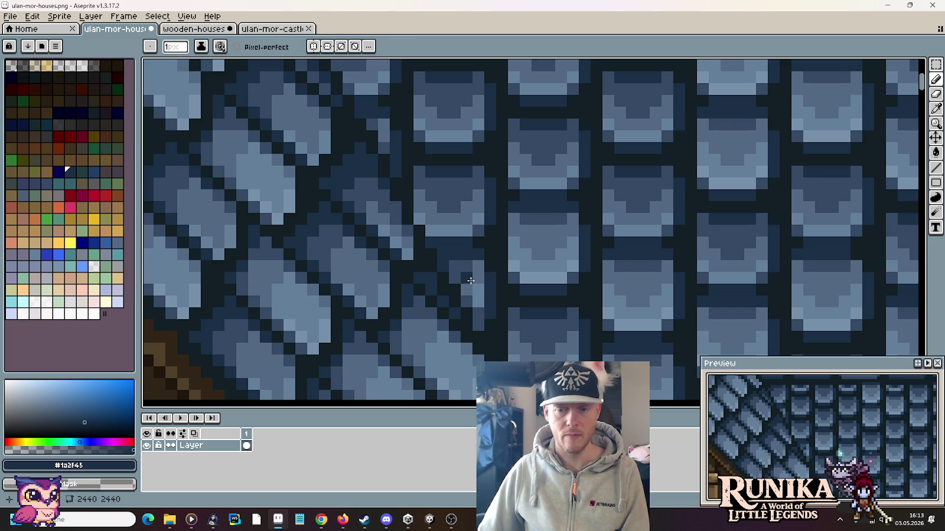
# Pan to another stretch of the seam and repaint several pixels in the lighter tile blue
pyautogui.moveTo(468, 274); pyautogui.dragTo(424, 202)
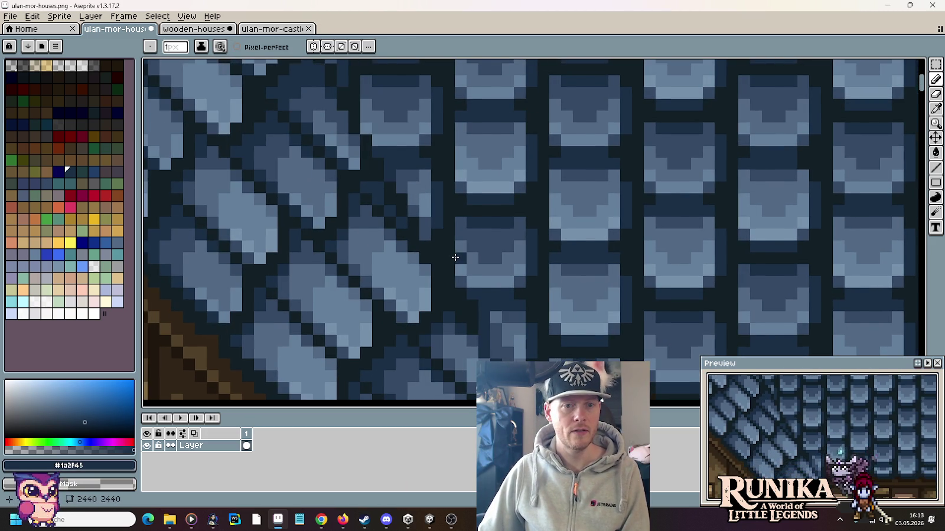
pyautogui.scroll(-1, 458, 258)
pyautogui.scroll(2, 443, 239)
pyautogui.click(386, 173)
pyautogui.click(406, 200)
pyautogui.keyDown('alt'); pyautogui.click(413, 150); pyautogui.keyUp('alt')
pyautogui.click(421, 198)
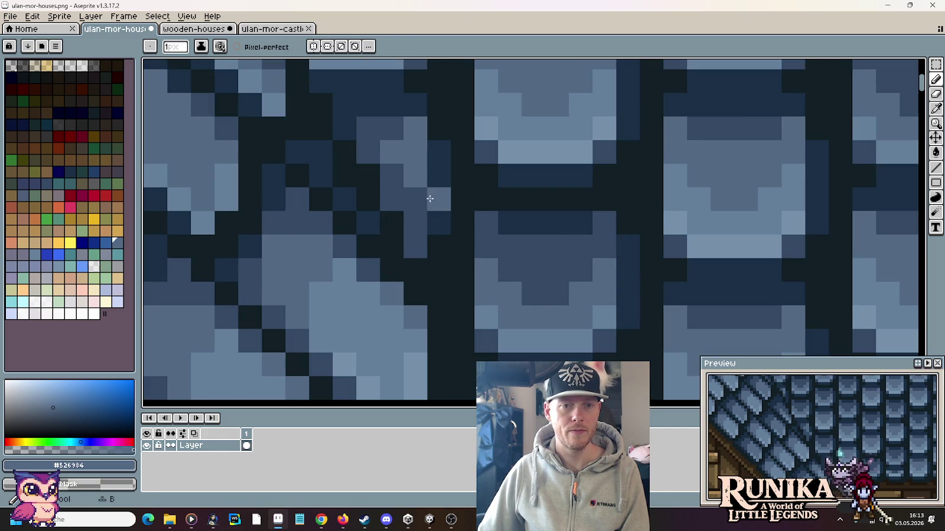
pyautogui.keyDown('alt'); pyautogui.click(447, 214); pyautogui.keyUp('alt')
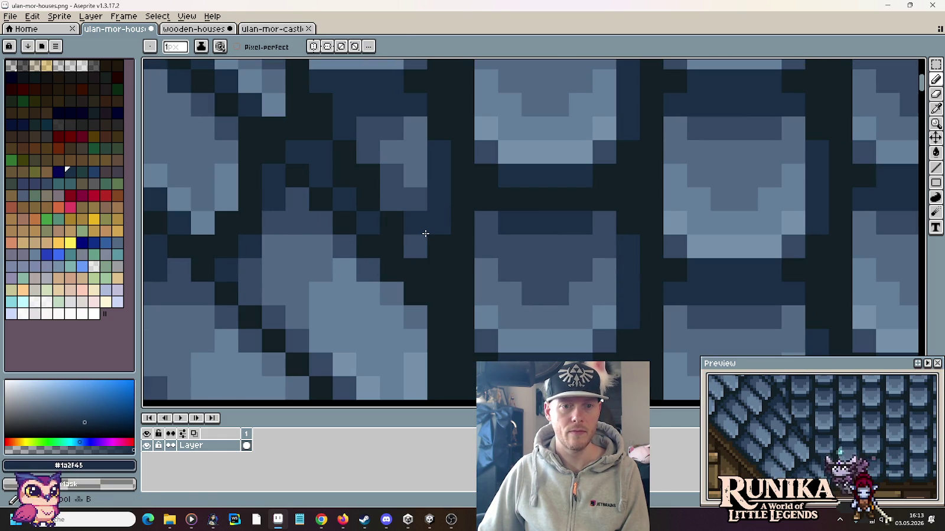
pyautogui.scroll(-1, 524, 300)
pyautogui.scroll(-1, 524, 300)
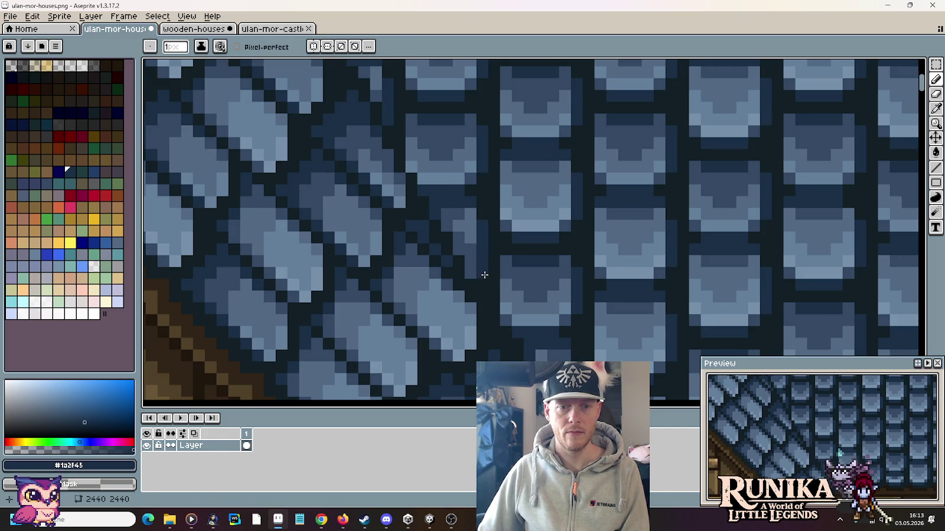
pyautogui.scroll(-3, 487, 271)
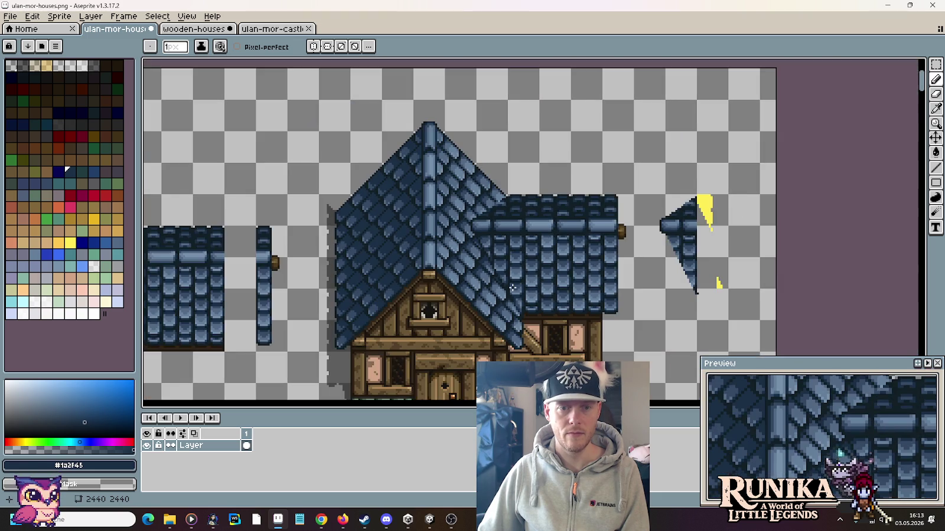
# Undo the last two pencil strokes on the roof seam and zoom out to check the roof
pyautogui.scroll(1, 529, 296)
pyautogui.scroll(1, 529, 296)
pyautogui.scroll(1, 529, 296)
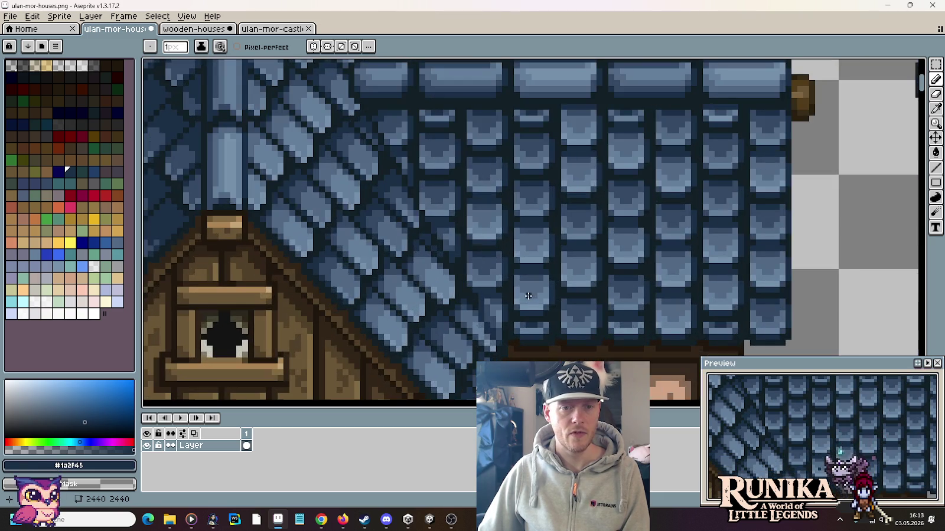
pyautogui.scroll(1, 446, 218)
pyautogui.scroll(1, 470, 239)
pyautogui.scroll(1, 470, 240)
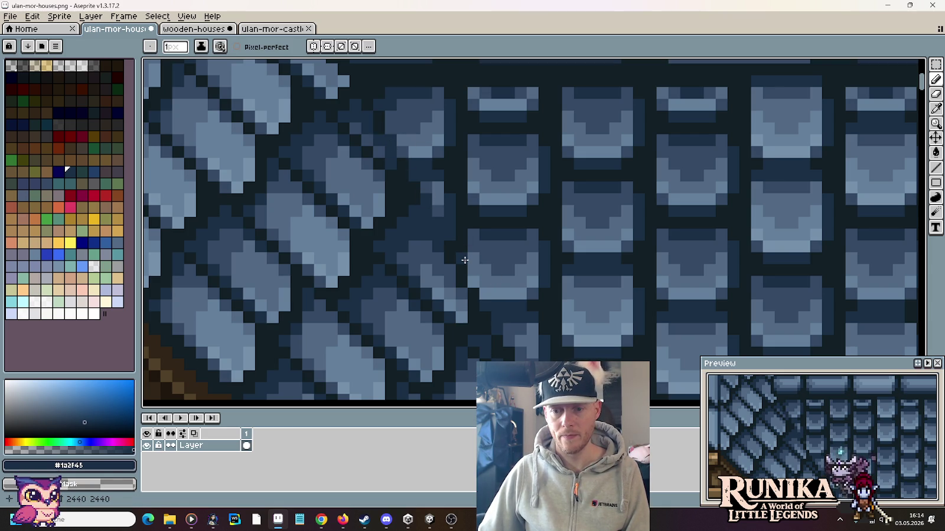
pyautogui.scroll(-1, 392, 151)
pyautogui.scroll(1, 464, 239)
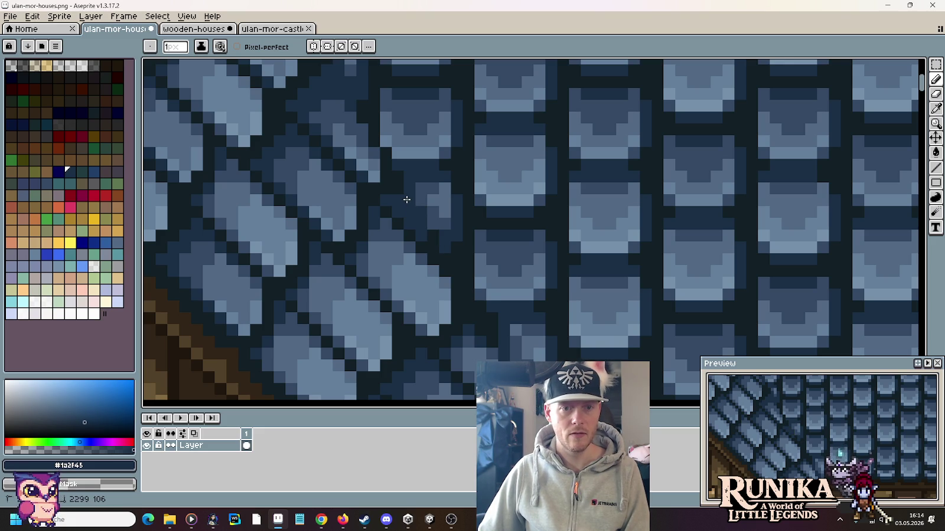
pyautogui.hotkey('ctrl', 'z')
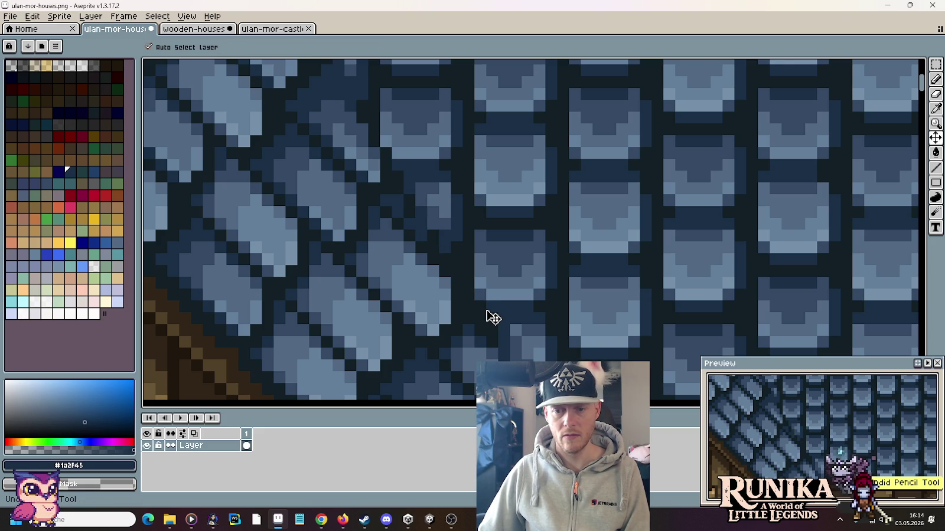
pyautogui.hotkey('ctrl', 'z')
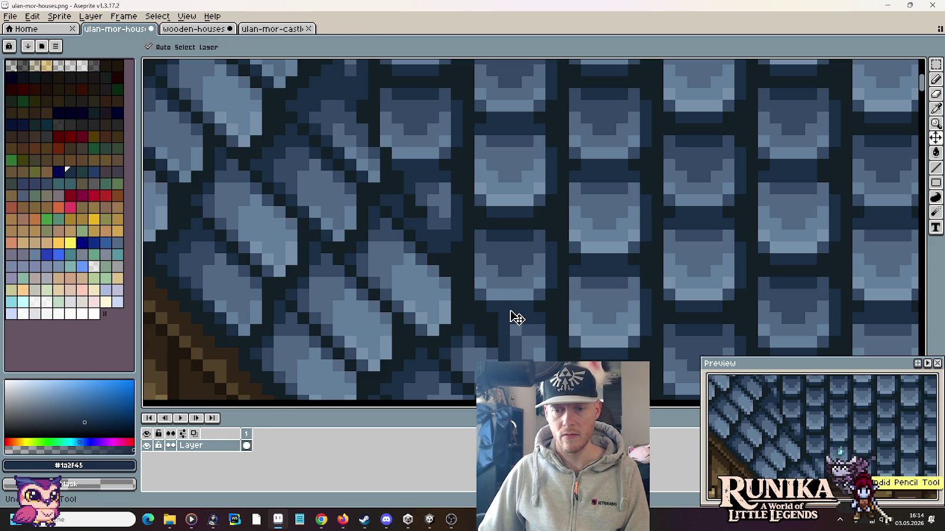
pyautogui.scroll(-4, 522, 320)
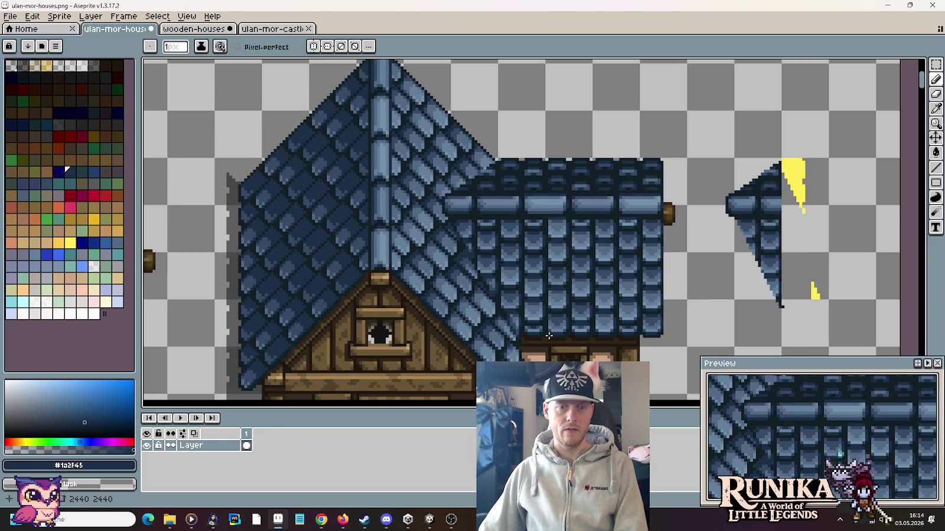
# Zoom in, darken light seam pixels, and eyedrop #526984 and #344964 from the tiles
pyautogui.scroll(2, 479, 207)
pyautogui.scroll(1, 455, 225)
pyautogui.scroll(1, 422, 266)
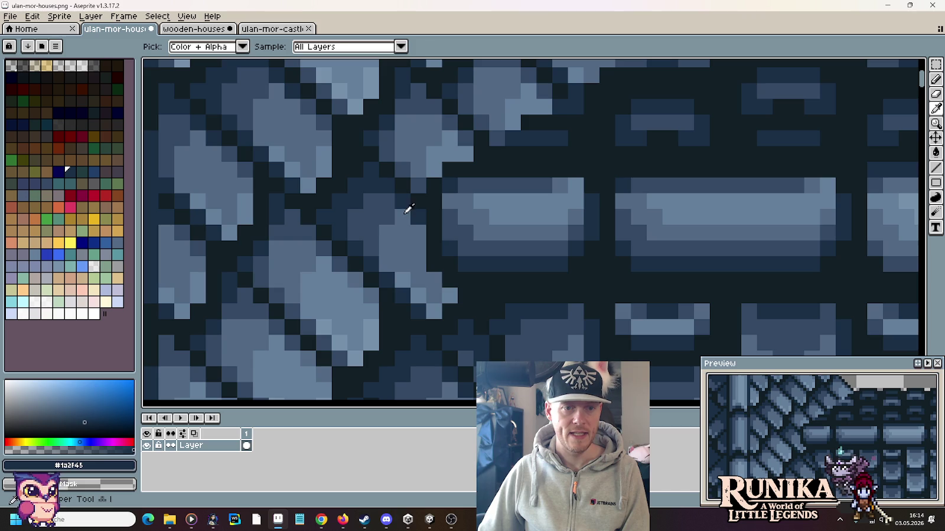
pyautogui.moveTo(434, 280)
pyautogui.mouseDown()
pyautogui.moveTo(450, 296)
pyautogui.moveTo(419, 231)
pyautogui.mouseUp()
pyautogui.click(439, 294)
pyautogui.press('i')
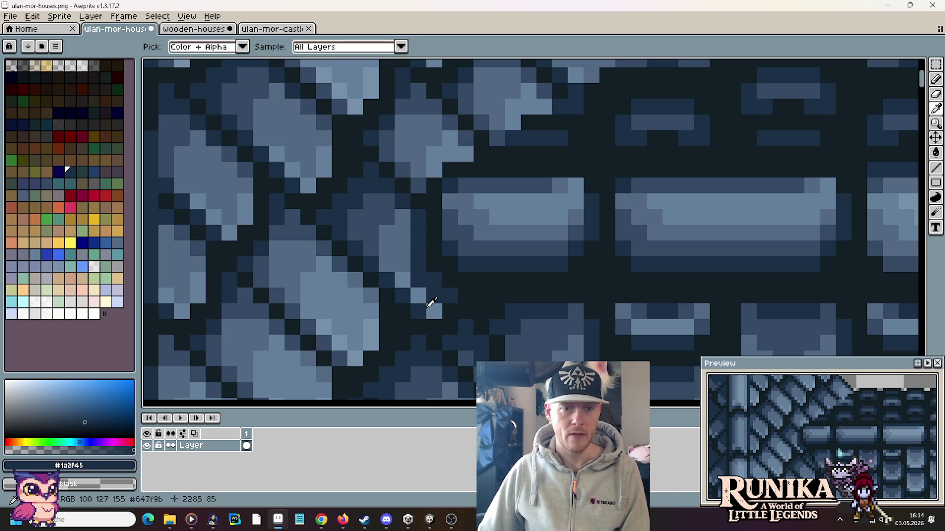
pyautogui.click(399, 235)
pyautogui.press('b')
pyautogui.press('i')
pyautogui.click(382, 208)
pyautogui.press('b')
# Darken two more light seam pixels, then repaint seam pixels in mid-dark blue #344964
pyautogui.moveTo(418, 295)
pyautogui.mouseDown()
pyautogui.moveTo(434, 312)
pyautogui.moveTo(406, 270)
pyautogui.mouseUp()
pyautogui.press('i')
pyautogui.click(438, 293)
pyautogui.press('b')
pyautogui.press('i')
pyautogui.click(382, 208)
pyautogui.press('b')
# Lighten several seam pixels with mid blue #344964 and lighter blue #526984
pyautogui.click(477, 335)
pyautogui.press('i')
pyautogui.click(401, 254)
pyautogui.press('b')
pyautogui.moveTo(405, 279); pyautogui.dragTo(417, 292)
pyautogui.click(482, 316)
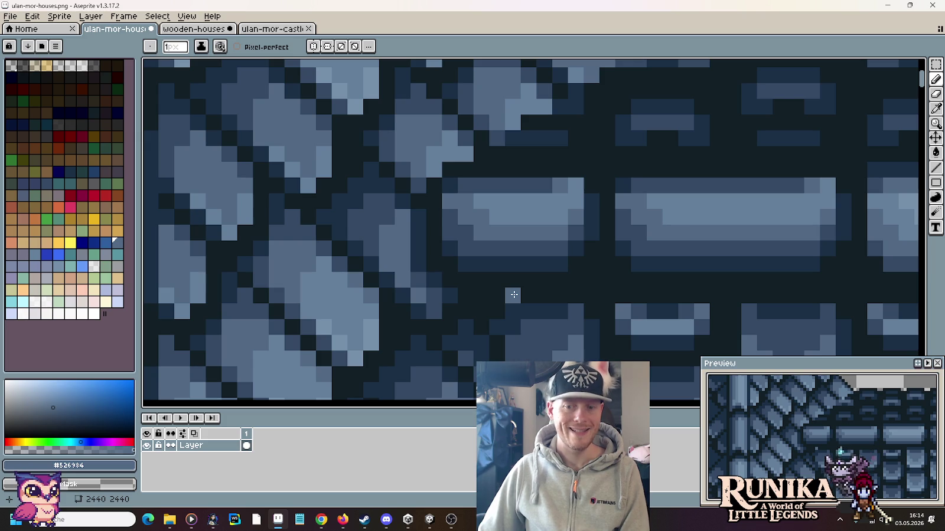
pyautogui.keyDown('alt'); pyautogui.click(393, 207); pyautogui.keyUp('alt')
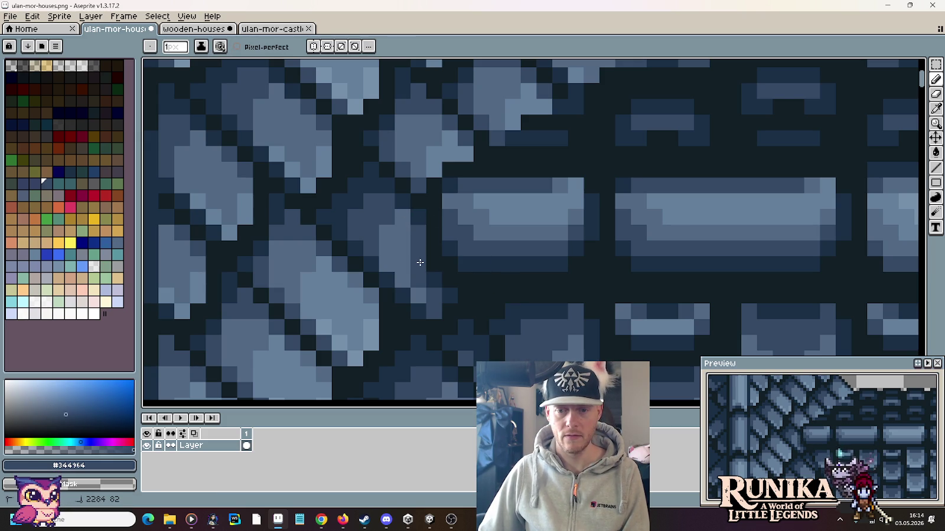
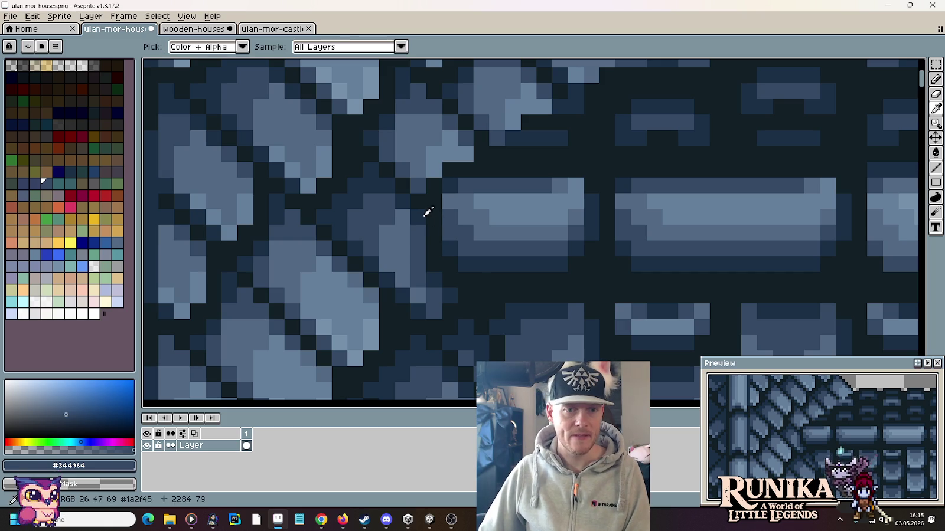
# Paint mid-blue pixels along the slate tile edge where the roof meets the ridge
pyautogui.keyDown('alt'); pyautogui.click(428, 255); pyautogui.keyUp('alt')
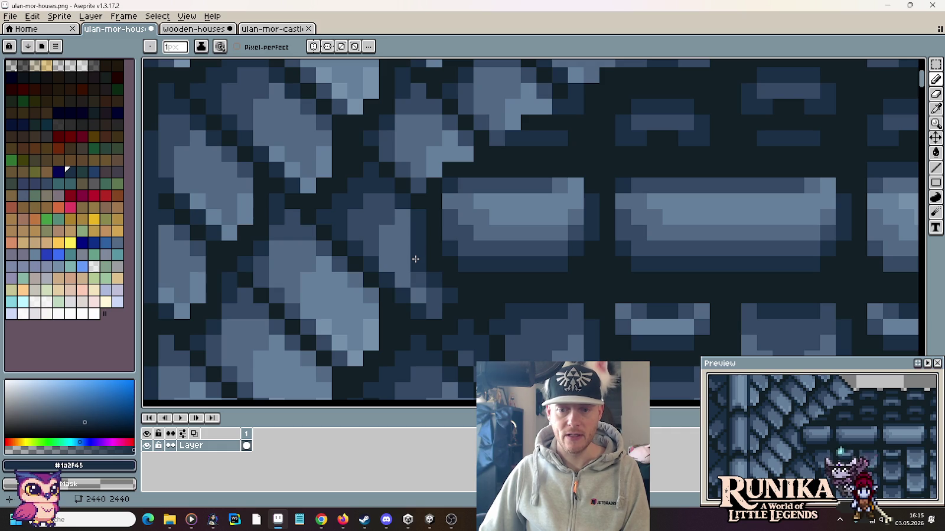
pyautogui.scroll(-1, 481, 279)
pyautogui.scroll(-2, 488, 282)
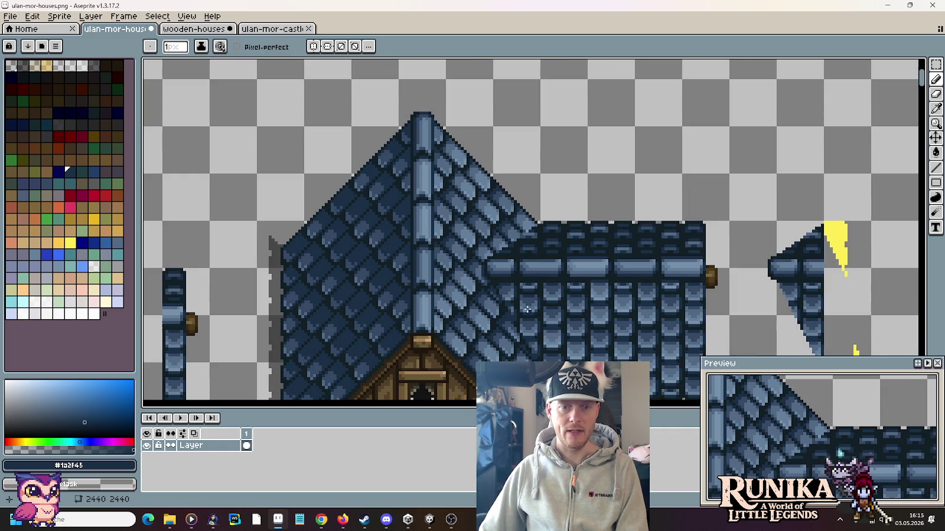
pyautogui.scroll(2, 488, 283)
pyautogui.keyDown('alt'); pyautogui.click(468, 262); pyautogui.keyUp('alt')
pyautogui.moveTo(465, 251); pyautogui.dragTo(460, 221)
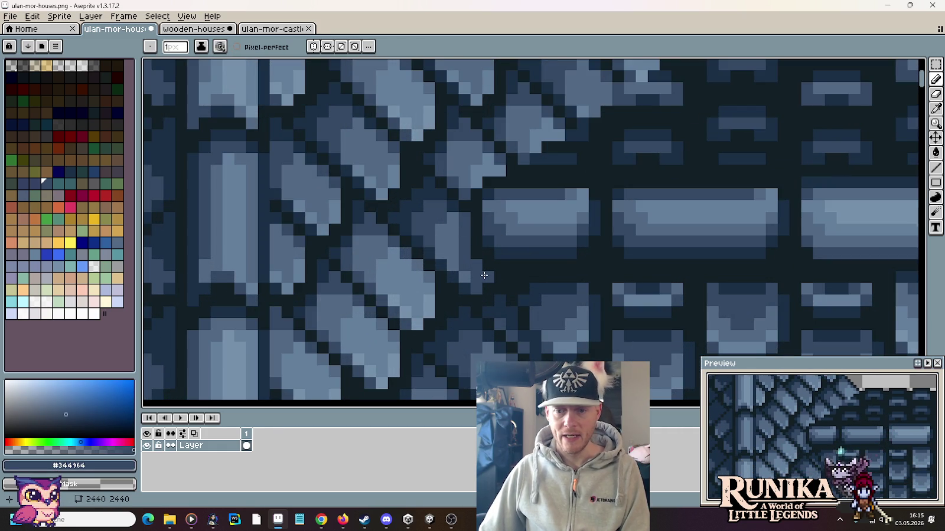
# Add a dark pixel on the ridge stone, sampling #121f26, #344964 and #526984 blues
pyautogui.keyDown('alt'); pyautogui.click(492, 270); pyautogui.keyUp('alt')
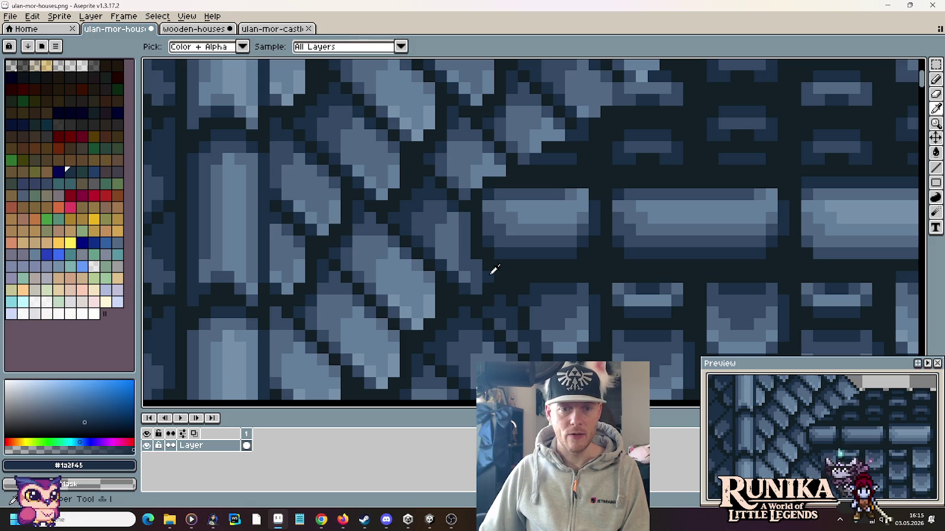
pyautogui.keyDown('alt'); pyautogui.click(471, 214); pyautogui.keyUp('alt')
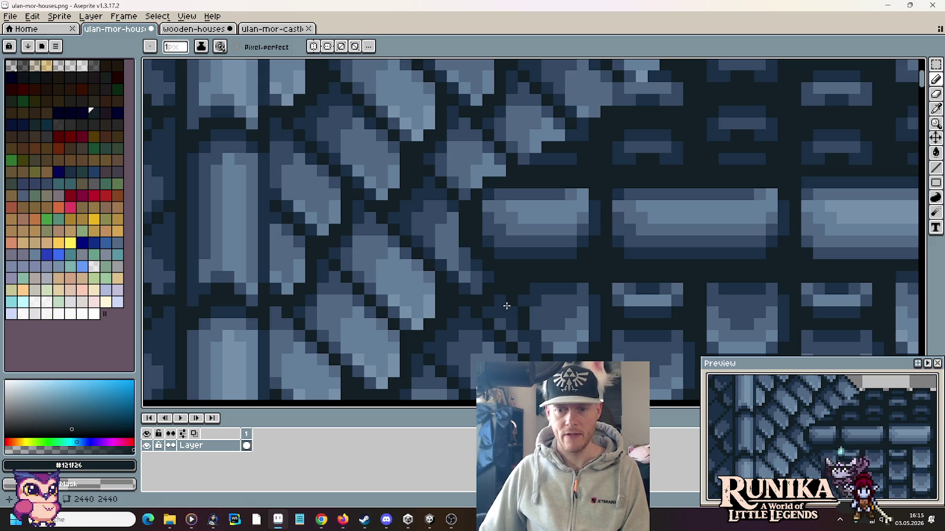
pyautogui.keyDown('alt'); pyautogui.click(490, 218); pyautogui.keyUp('alt')
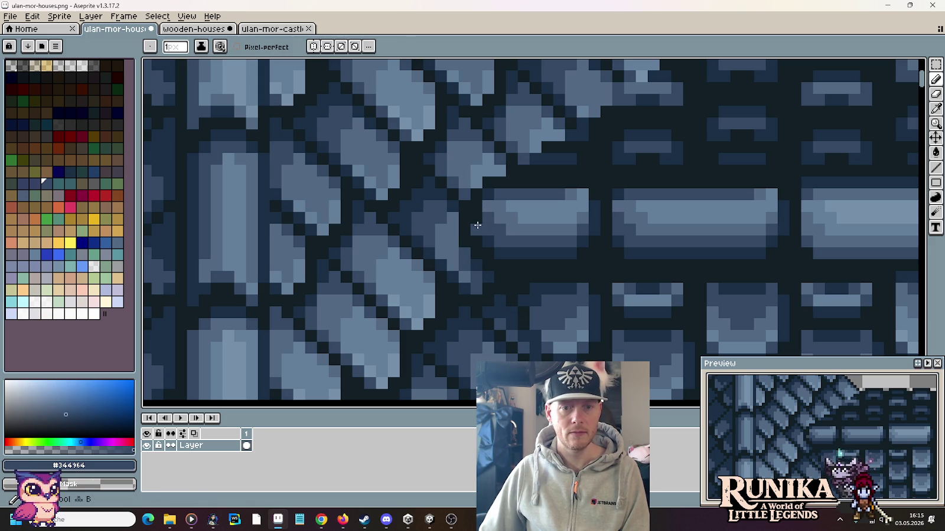
pyautogui.keyDown('alt'); pyautogui.click(478, 231); pyautogui.keyUp('alt')
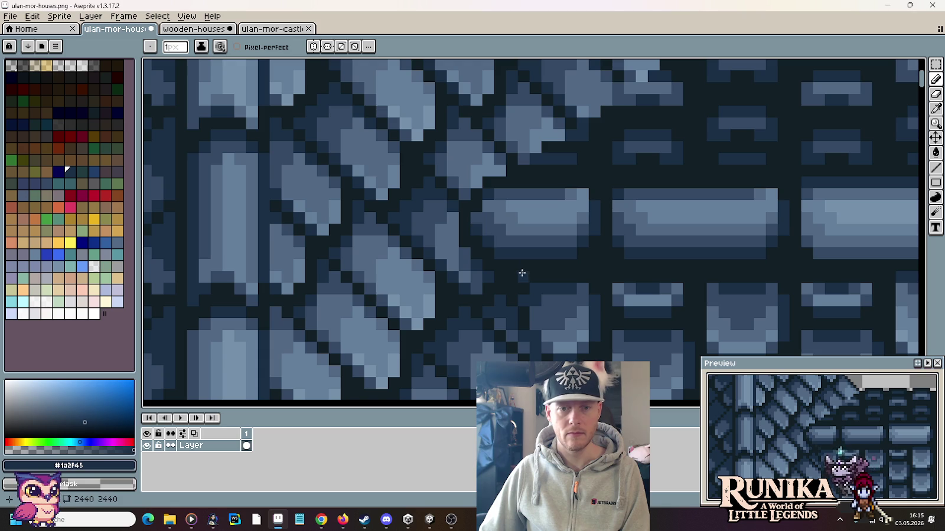
pyautogui.keyDown('alt'); pyautogui.click(479, 196); pyautogui.keyUp('alt')
pyautogui.click(511, 229)
pyautogui.keyDown('alt'); pyautogui.click(489, 204); pyautogui.keyUp('alt')
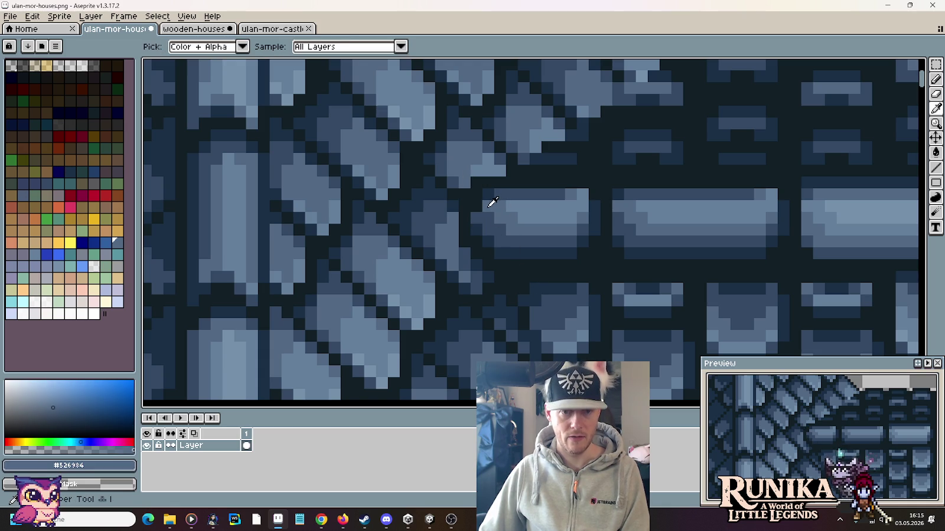
pyautogui.keyDown('alt'); pyautogui.click(489, 190); pyautogui.keyUp('alt')
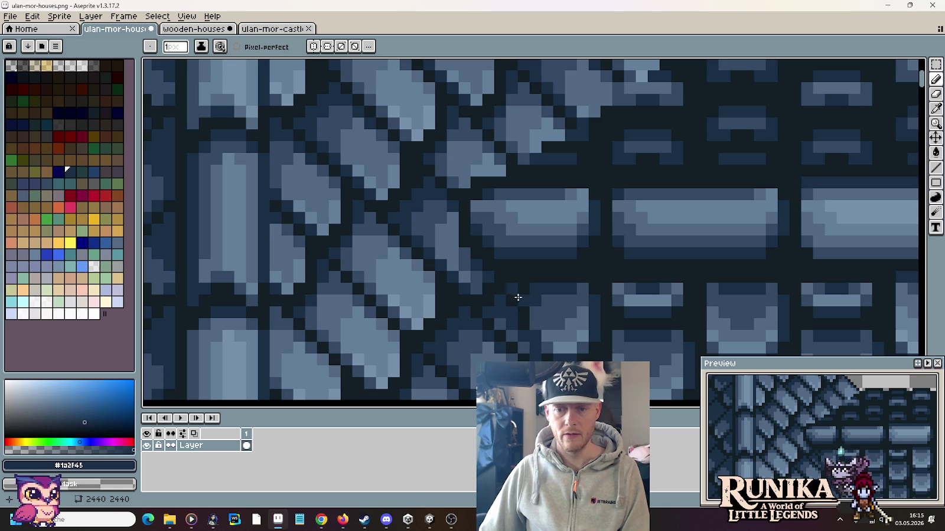
pyautogui.keyDown('alt'); pyautogui.click(485, 203); pyautogui.keyUp('alt')
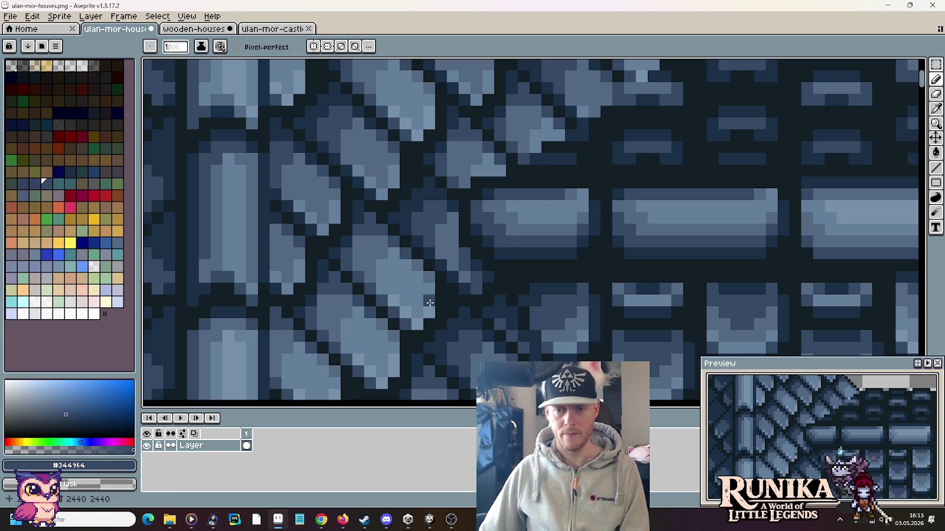
pyautogui.scroll(-2, 430, 302)
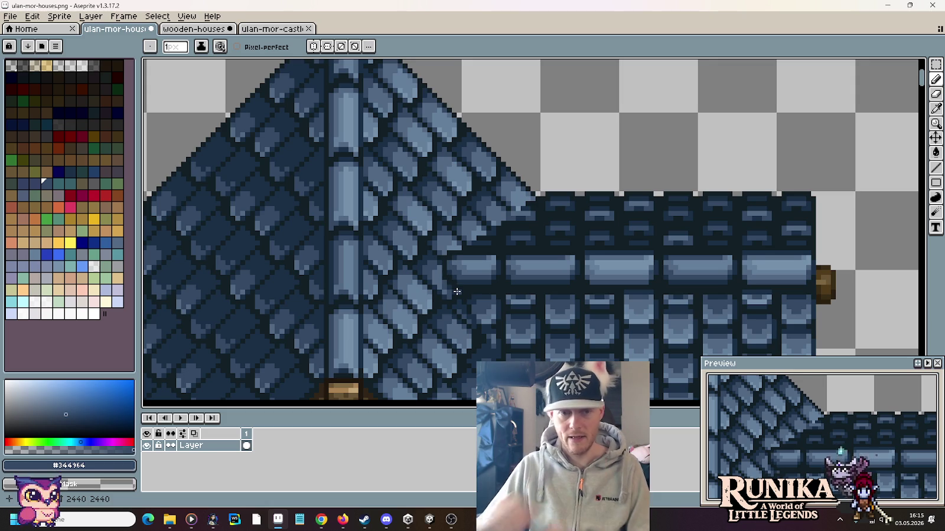
# Darken the tile edges, undo one stray pixel, and repaint that edge in mid blue
pyautogui.scroll(1, 481, 201)
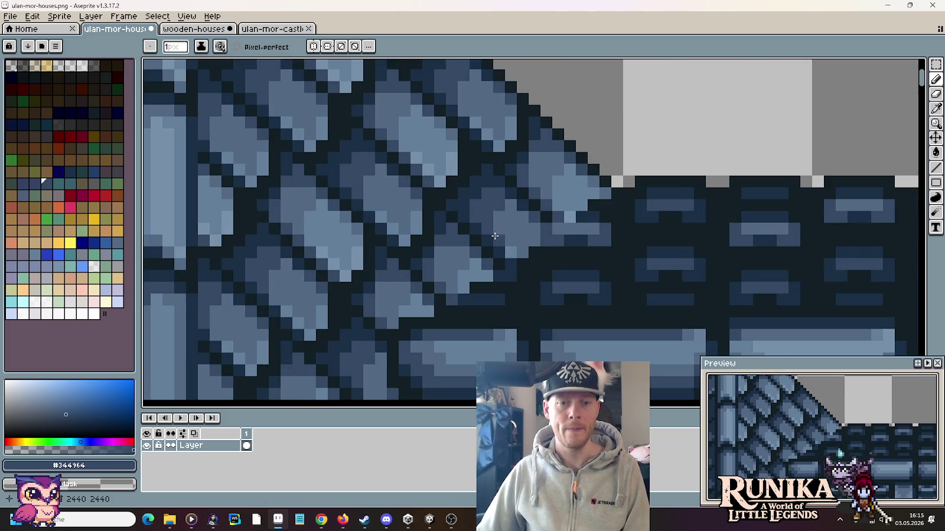
pyautogui.scroll(1, 482, 202)
pyautogui.scroll(1, 481, 202)
pyautogui.press('i')
pyautogui.click(479, 215)
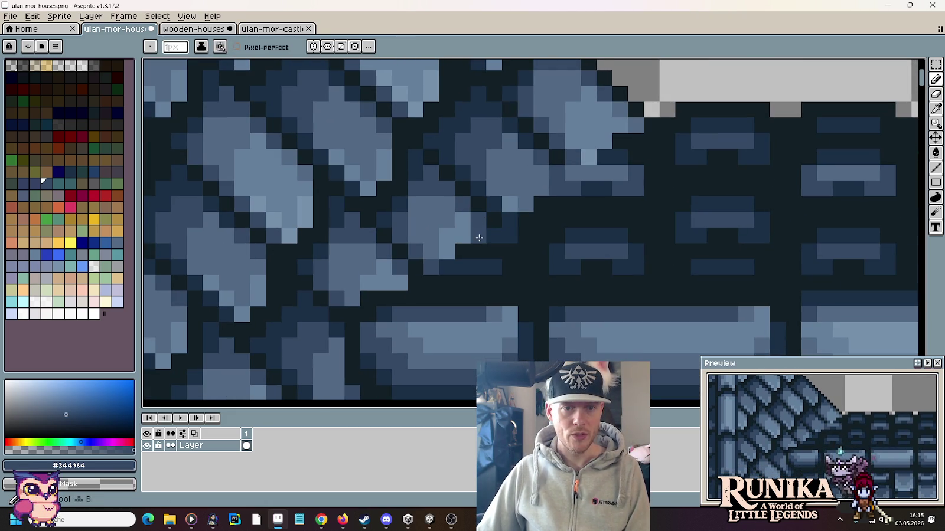
pyautogui.click(478, 235)
pyautogui.click(437, 251)
pyautogui.hotkey('ctrl', 'z')
pyautogui.keyDown('alt'); pyautogui.click(424, 245); pyautogui.keyUp('alt')
pyautogui.moveTo(447, 239); pyautogui.dragTo(463, 235)
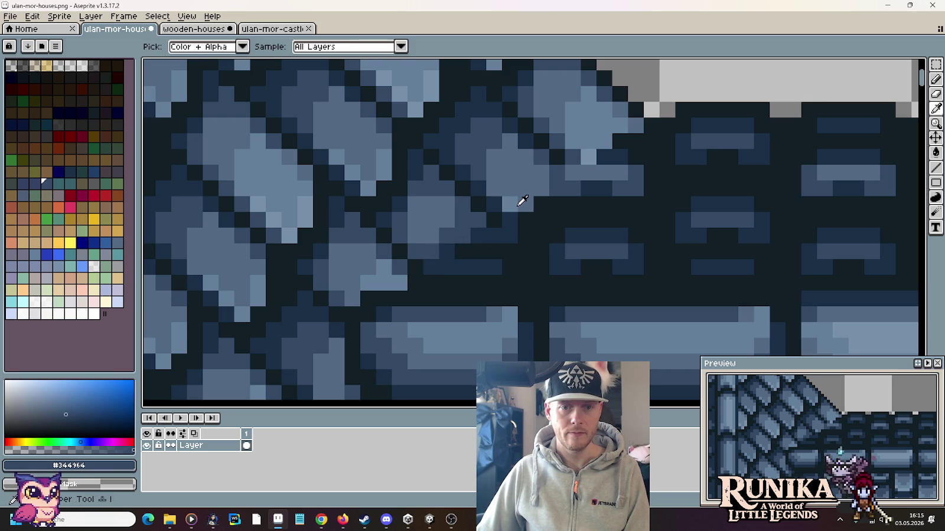
# Add near-black outline pixels between the slate tiles at the roof edge
pyautogui.keyDown('alt'); pyautogui.click(519, 203); pyautogui.keyUp('alt')
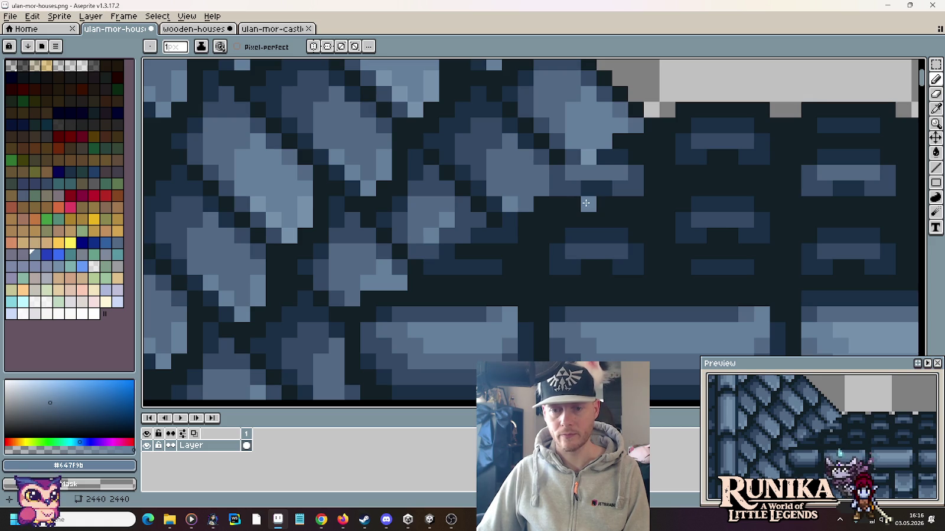
pyautogui.keyDown('alt'); pyautogui.click(450, 201); pyautogui.keyUp('alt')
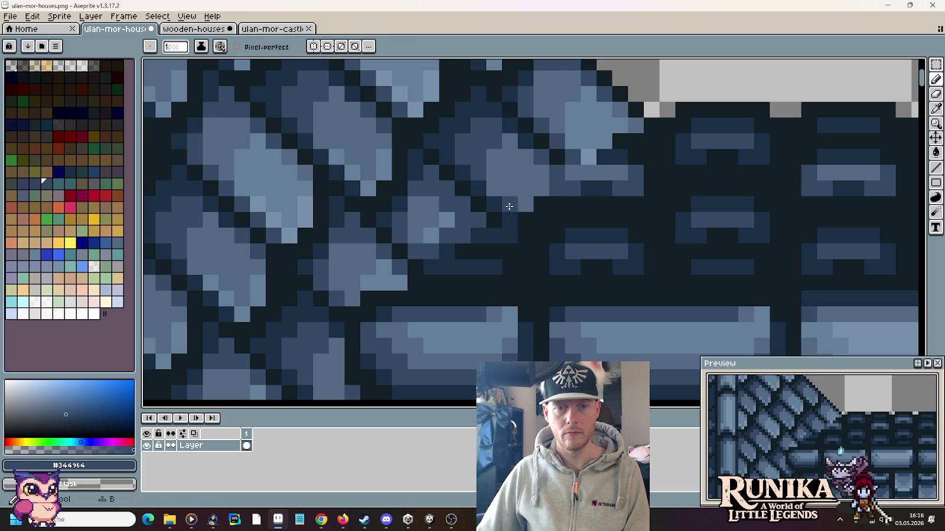
pyautogui.press('alt')
pyautogui.keyDown('alt'); pyautogui.click(607, 158); pyautogui.keyUp('alt')
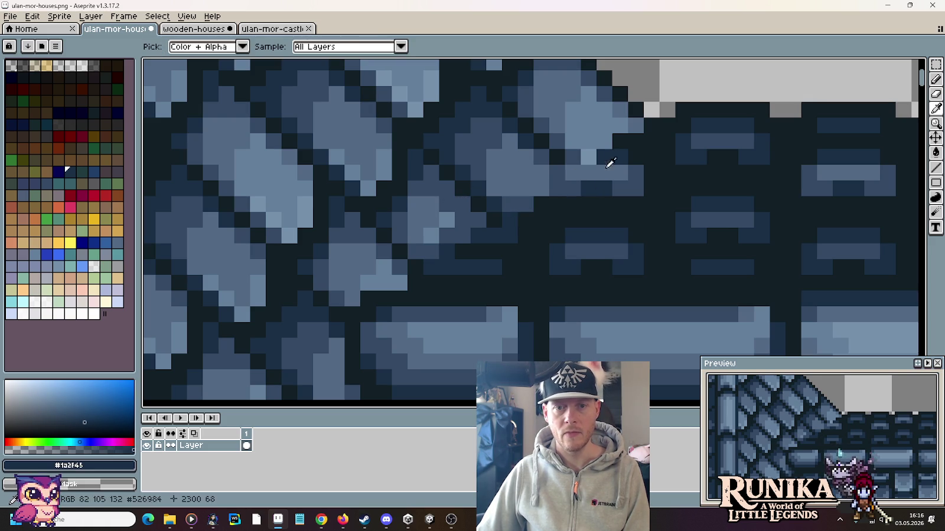
pyautogui.click(573, 188)
pyautogui.click(605, 173)
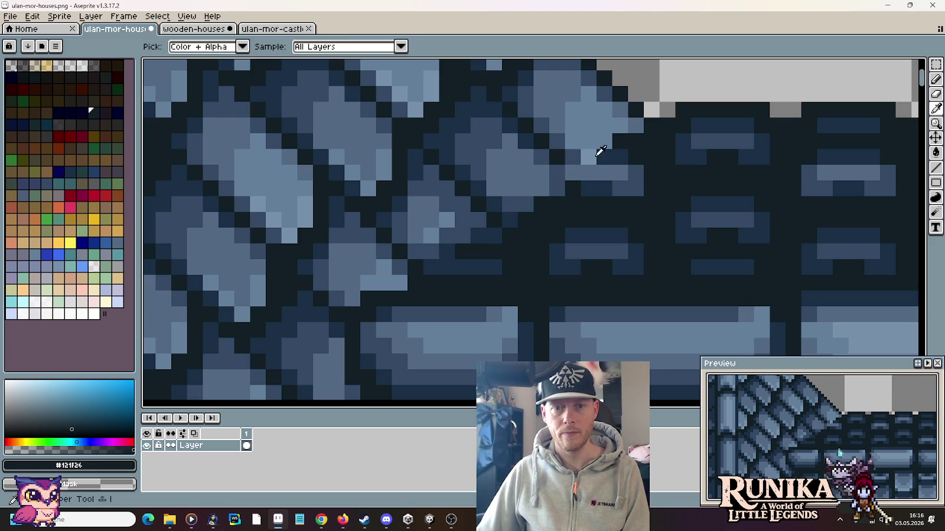
# Paint dark-blue #1A2F45 pixels along a tile edge plus one mid-blue pixel
pyautogui.keyDown('alt'); pyautogui.click(585, 165); pyautogui.keyUp('alt')
pyautogui.moveTo(571, 186); pyautogui.dragTo(555, 187)
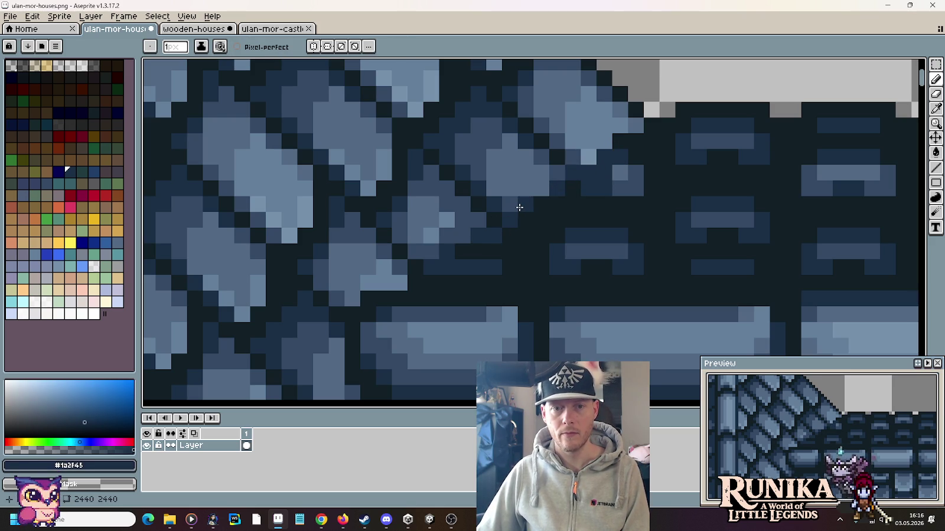
pyautogui.click(510, 203)
pyautogui.keyDown('alt'); pyautogui.click(481, 158); pyautogui.keyUp('alt')
pyautogui.click(540, 188)
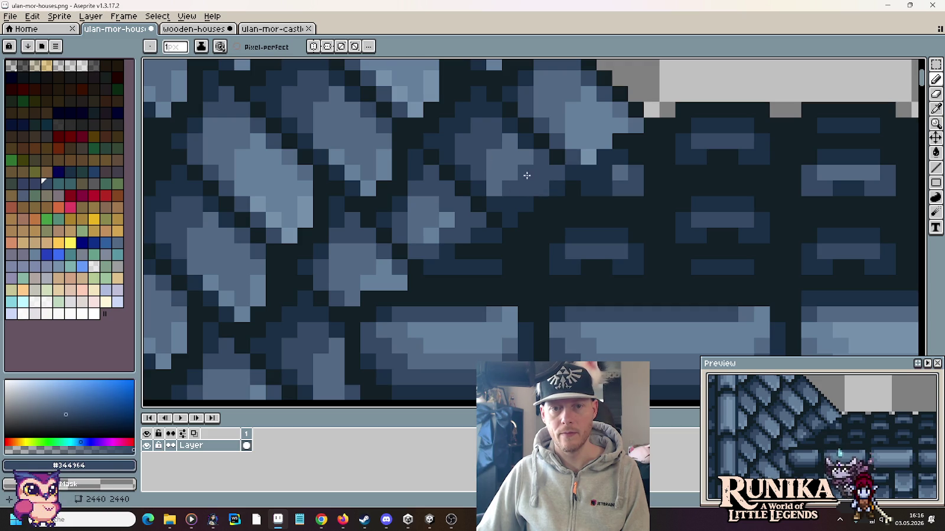
# Darken the pixels along the light slate tile's right edge
pyautogui.press('i')
pyautogui.click(507, 163)
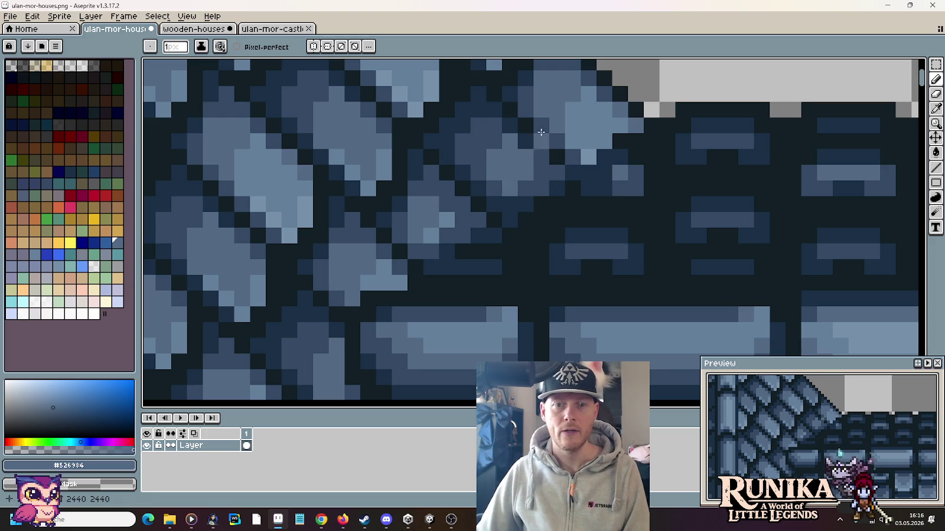
pyautogui.moveTo(579, 151)
pyautogui.mouseDown()
pyautogui.moveTo(557, 192)
pyautogui.moveTo(577, 186)
pyautogui.mouseUp()
pyautogui.keyDown('alt'); pyautogui.click(558, 192); pyautogui.keyUp('alt')
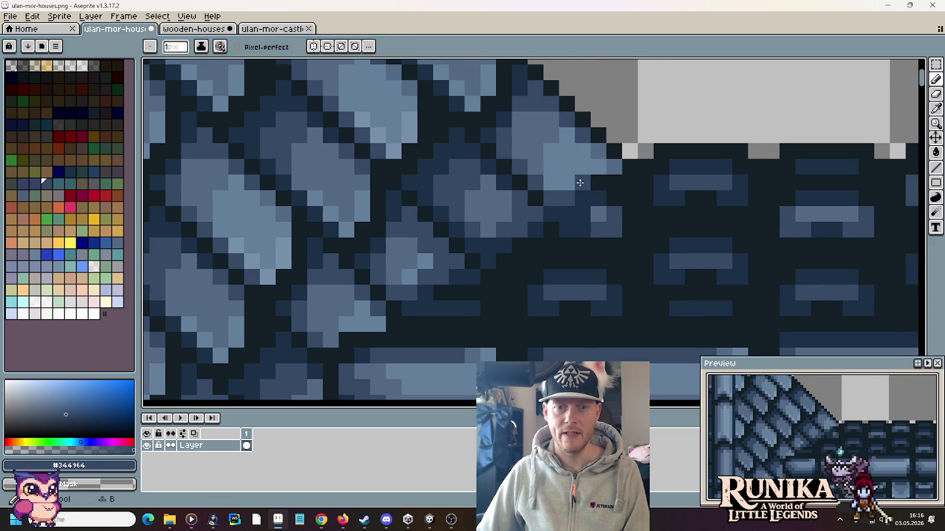
pyautogui.click(567, 182)
pyautogui.click(614, 167)
pyautogui.click(598, 166)
pyautogui.moveTo(614, 152); pyautogui.dragTo(596, 145)
pyautogui.keyDown('alt'); pyautogui.click(519, 66); pyautogui.keyUp('alt')
# Paint lightest-blue #647f9b highlight pixels on the roof-edge slate tile
pyautogui.keyDown('alt'); pyautogui.click(589, 175); pyautogui.keyUp('alt')
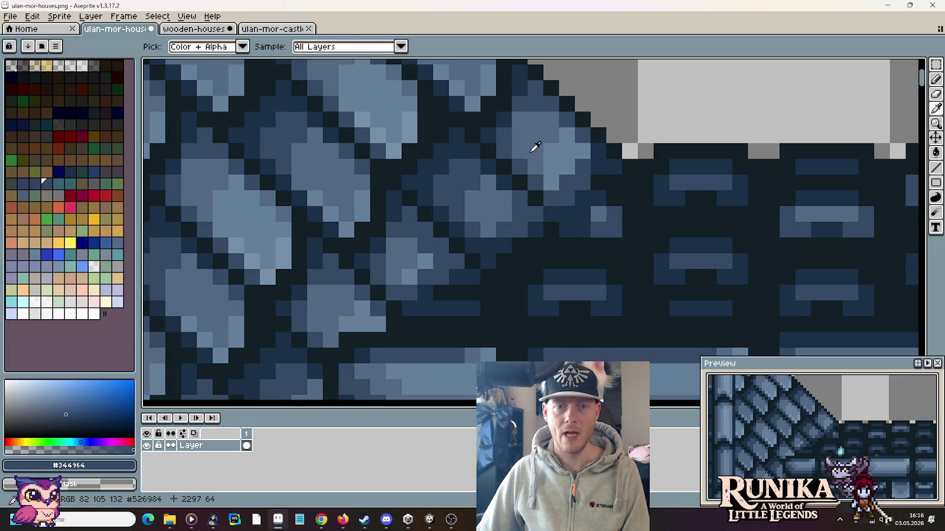
pyautogui.keyDown('alt'); pyautogui.click(564, 168); pyautogui.keyUp('alt')
pyautogui.click(566, 183)
pyautogui.keyDown('alt'); pyautogui.click(567, 151); pyautogui.keyUp('alt')
pyautogui.click(567, 182)
pyautogui.click(583, 214)
pyautogui.click(606, 248)
pyautogui.keyDown('alt'); pyautogui.click(597, 170); pyautogui.keyUp('alt')
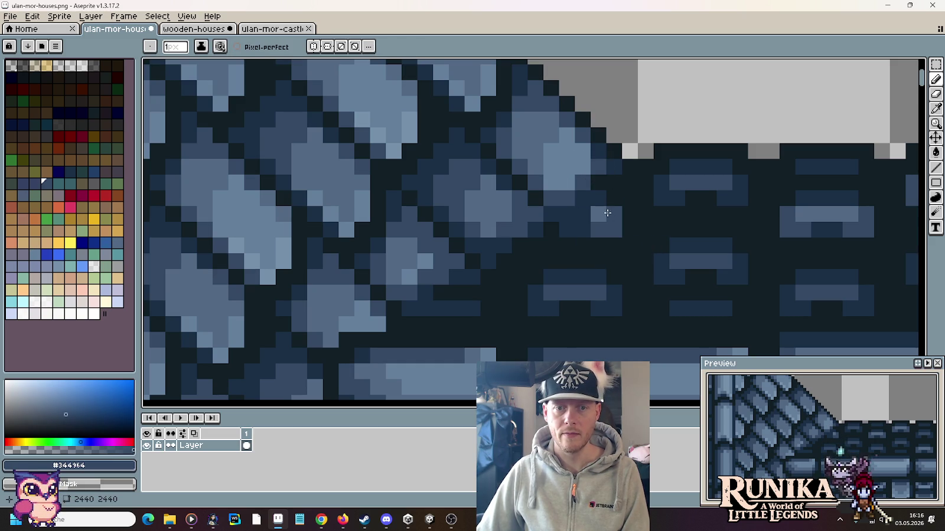
pyautogui.scroll(-3, 652, 256)
# Sample the slate blues (#526984, #344964), repaint one roof tile pixel mid blue, then zoom out
pyautogui.scroll(-2, 652, 257)
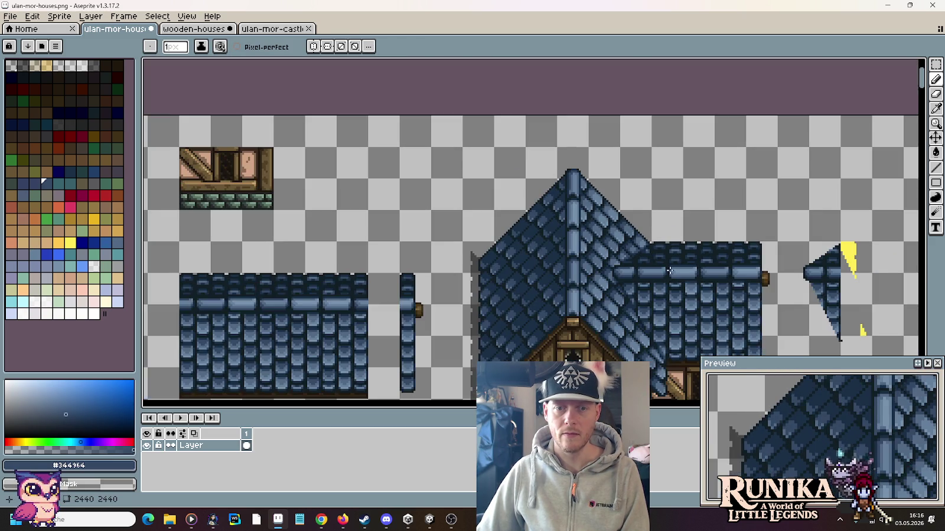
pyautogui.scroll(5, 669, 270)
pyautogui.keyDown('alt'); pyautogui.click(625, 277); pyautogui.keyUp('alt')
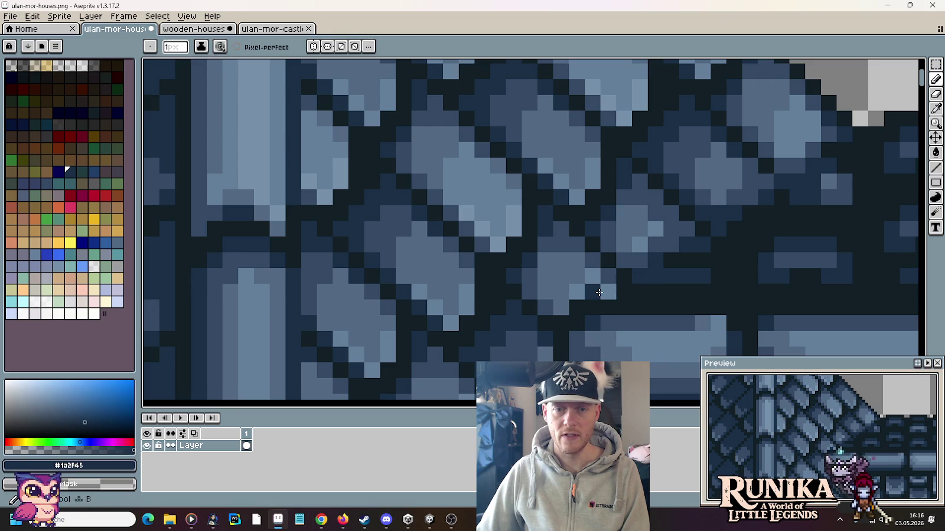
pyautogui.keyDown('alt'); pyautogui.click(608, 293); pyautogui.keyUp('alt')
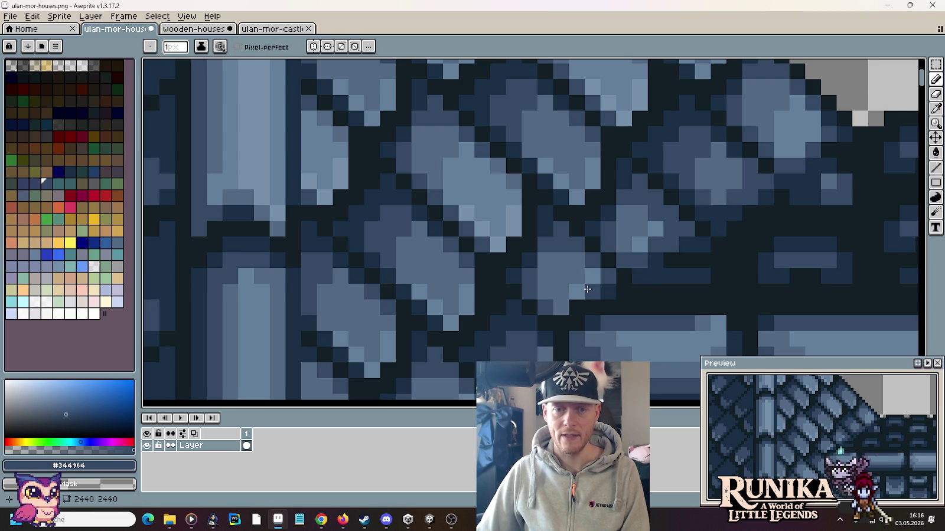
pyautogui.keyDown('alt'); pyautogui.click(580, 273); pyautogui.keyUp('alt')
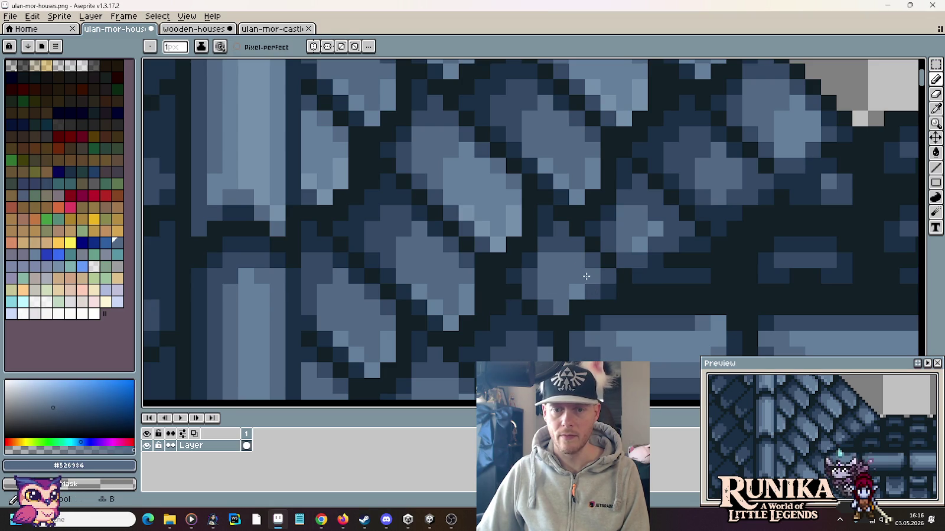
pyautogui.keyDown('alt'); pyautogui.click(579, 289); pyautogui.keyUp('alt')
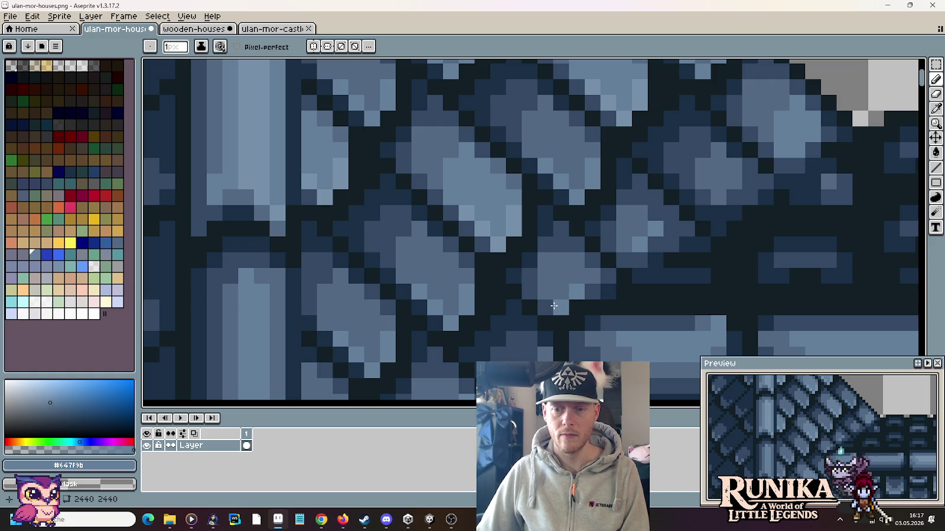
pyautogui.keyDown('alt'); pyautogui.click(584, 268); pyautogui.keyUp('alt')
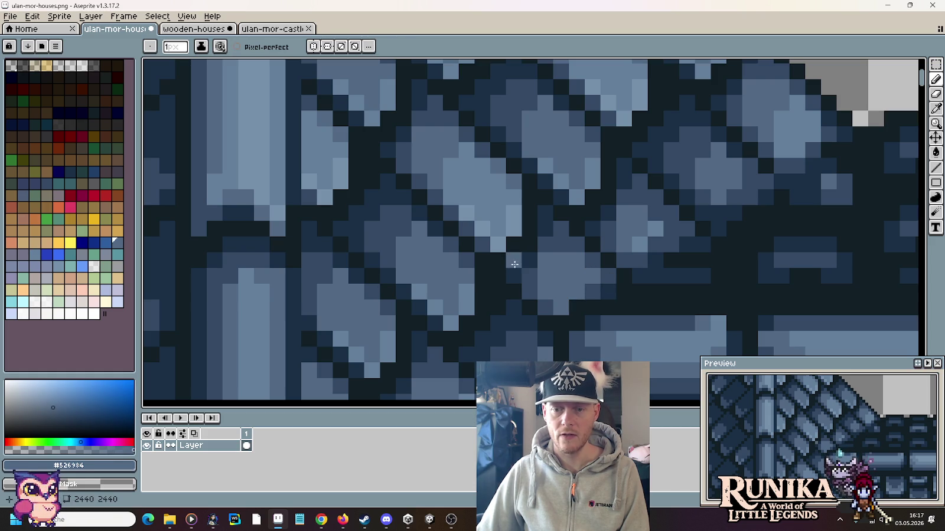
pyautogui.keyDown('alt'); pyautogui.click(540, 250); pyautogui.keyUp('alt')
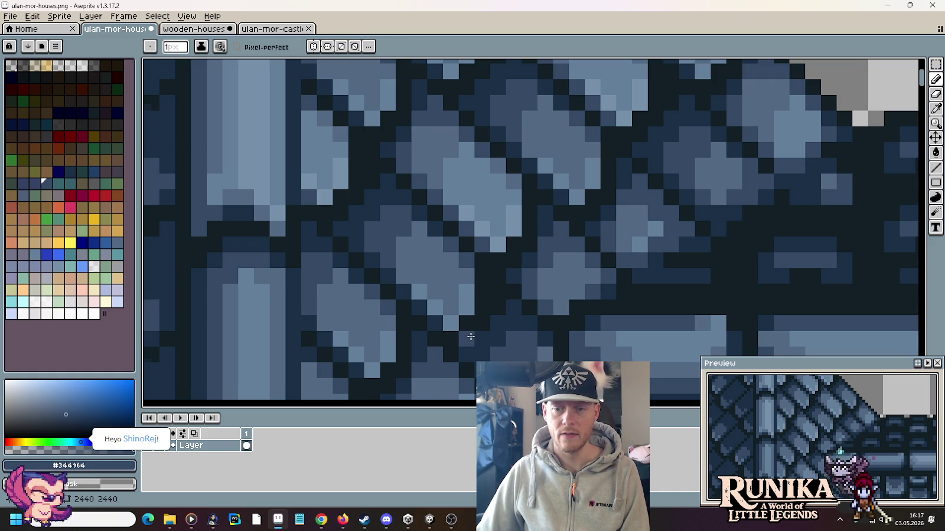
pyautogui.scroll(-1, 502, 339)
pyautogui.scroll(1, 531, 340)
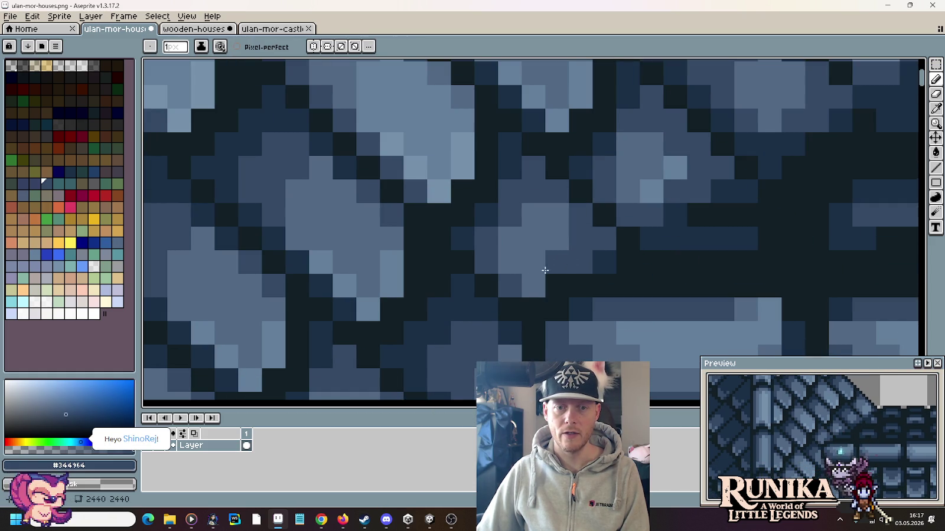
pyautogui.keyDown('alt'); pyautogui.click(555, 248); pyautogui.keyUp('alt')
pyautogui.click(574, 236)
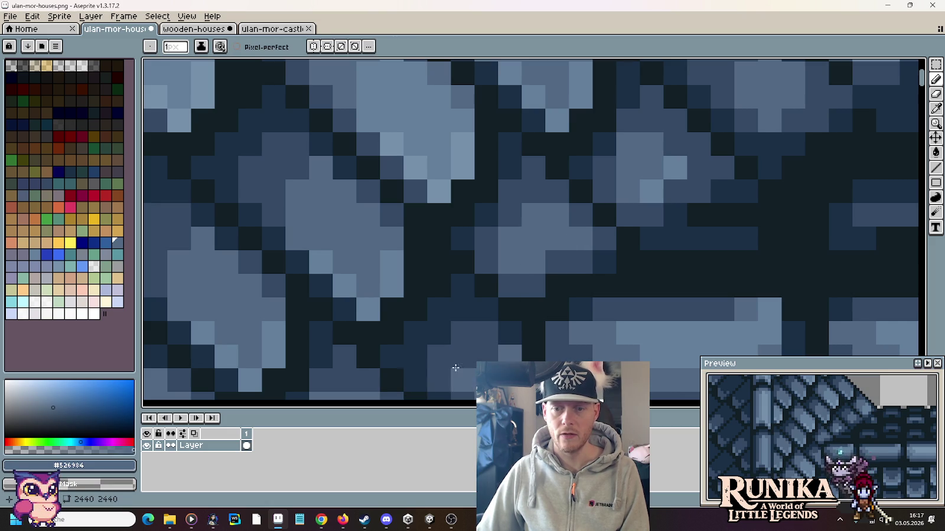
pyautogui.scroll(-3, 428, 348)
pyautogui.moveTo(443, 353); pyautogui.dragTo(444, 265)
pyautogui.scroll(-2, 443, 265)
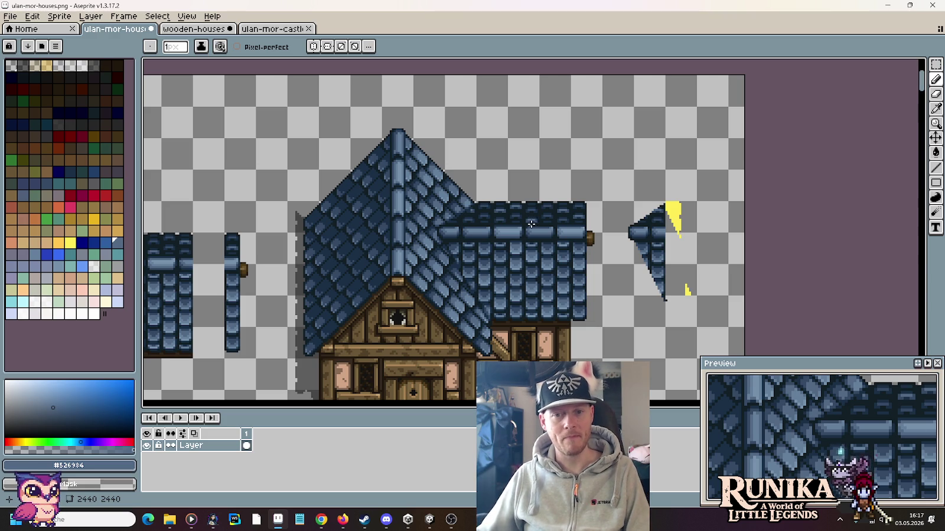
# Move the strip along the roof's left edge down and slightly left
pyautogui.moveTo(393, 218); pyautogui.dragTo(435, 202)
pyautogui.scroll(2, 416, 219)
pyautogui.press('m')
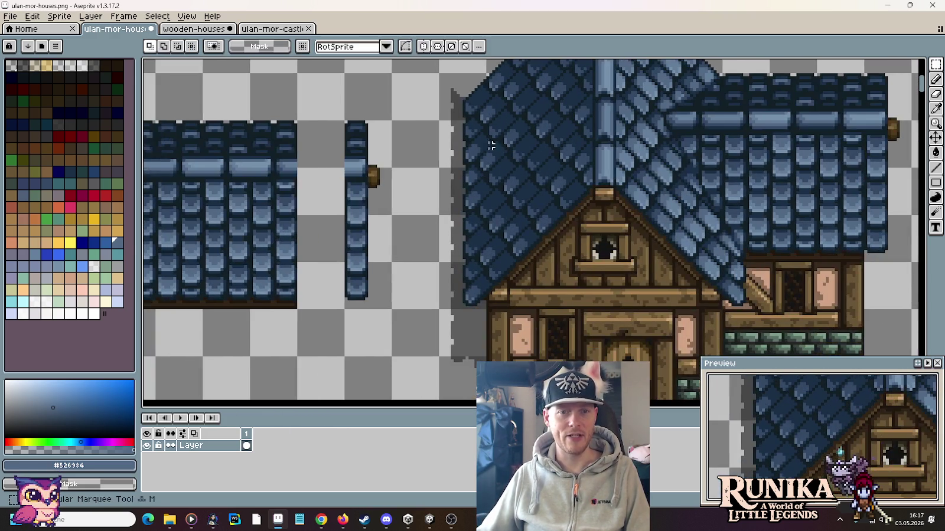
pyautogui.moveTo(463, 95); pyautogui.dragTo(484, 304)
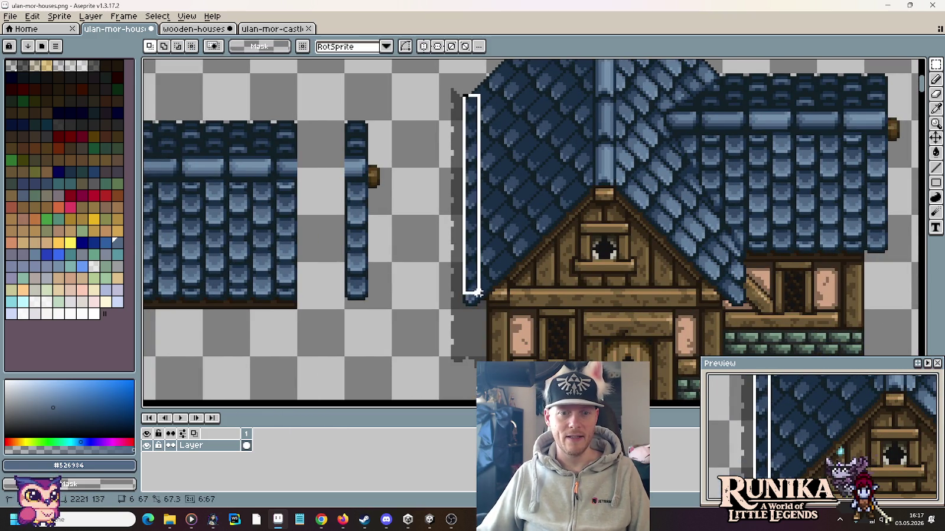
pyautogui.moveTo(481, 171); pyautogui.dragTo(475, 229)
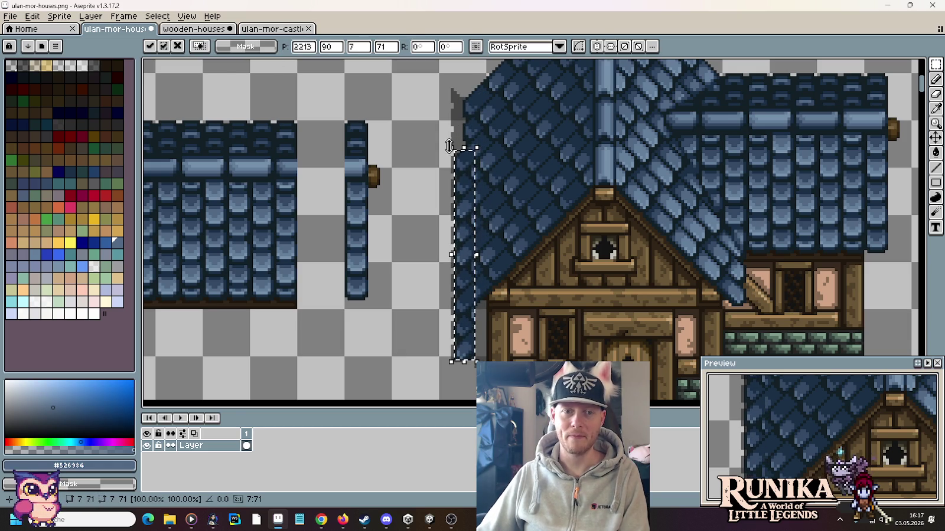
pyautogui.press('Return')
# Draw a stepped run of light pixels beside the roof's left edge
pyautogui.scroll(5, 458, 152)
pyautogui.moveTo(458, 152); pyautogui.dragTo(456, 205)
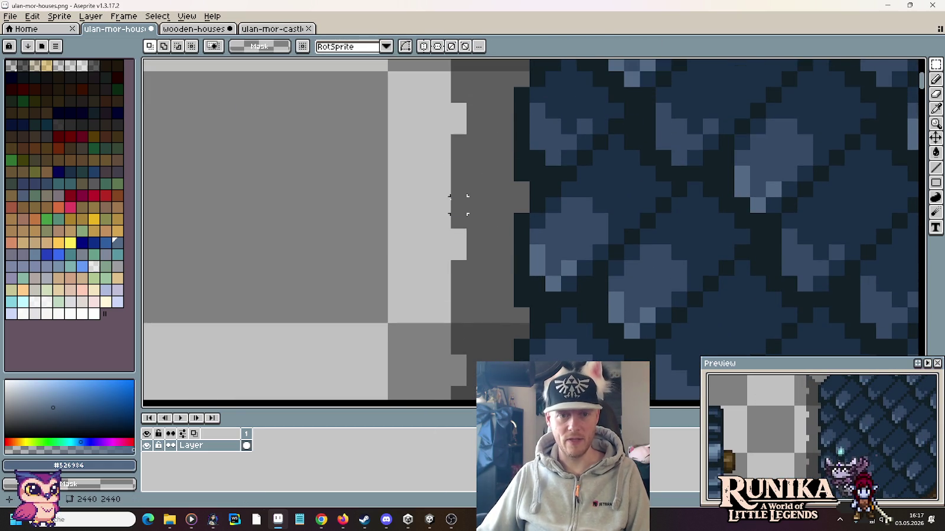
pyautogui.press('b')
pyautogui.click(469, 232)
pyautogui.moveTo(474, 221); pyautogui.dragTo(513, 189)
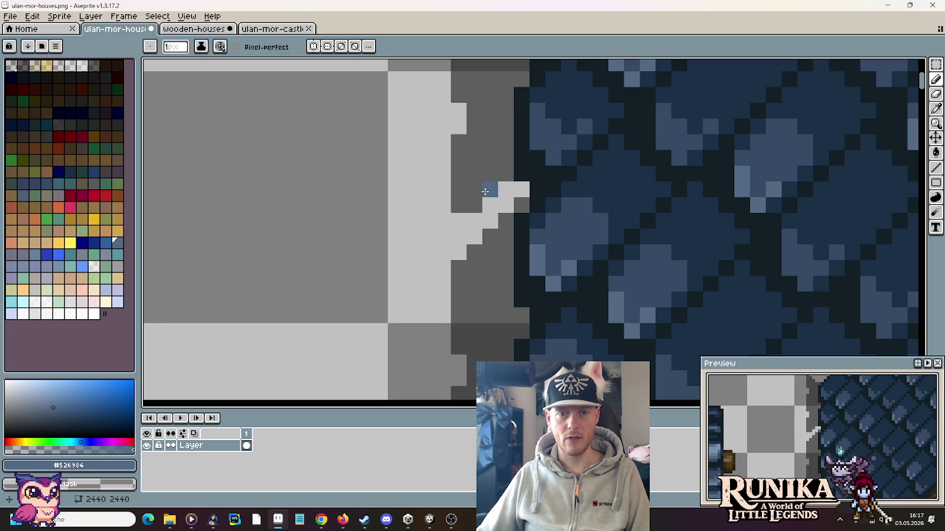
pyautogui.scroll(-3, 490, 178)
pyautogui.press('g')
pyautogui.scroll(-1, 489, 165)
pyautogui.scroll(-2, 459, 177)
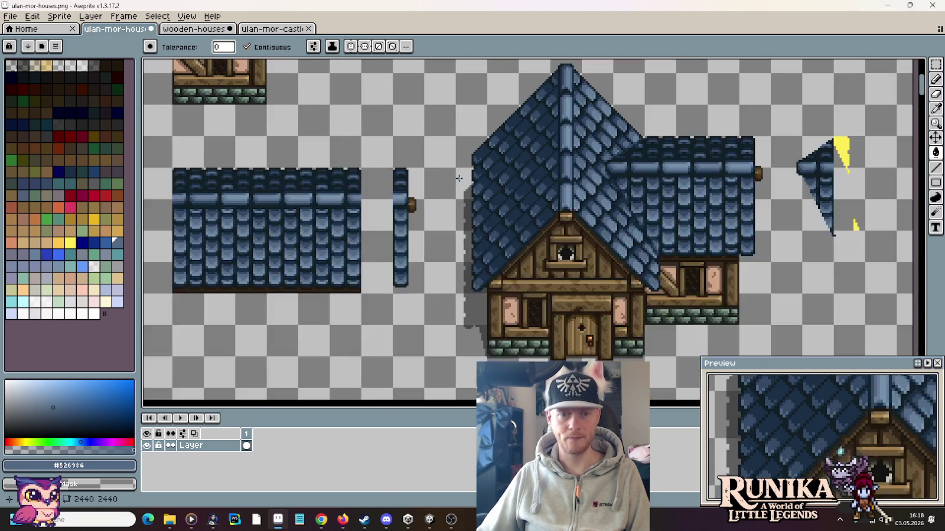
pyautogui.press('m')
pyautogui.scroll(-1, 478, 271)
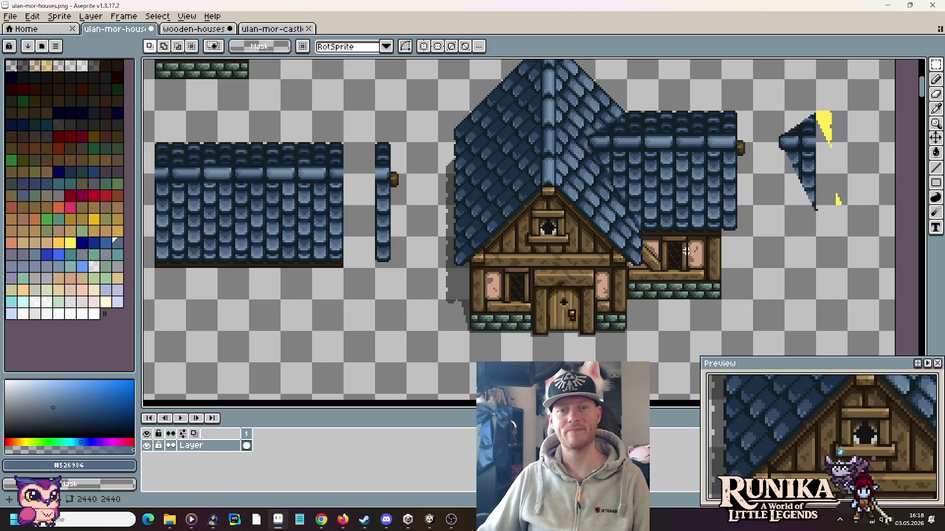
pyautogui.scroll(-2, 711, 188)
pyautogui.hscroll(2, 697, 195)
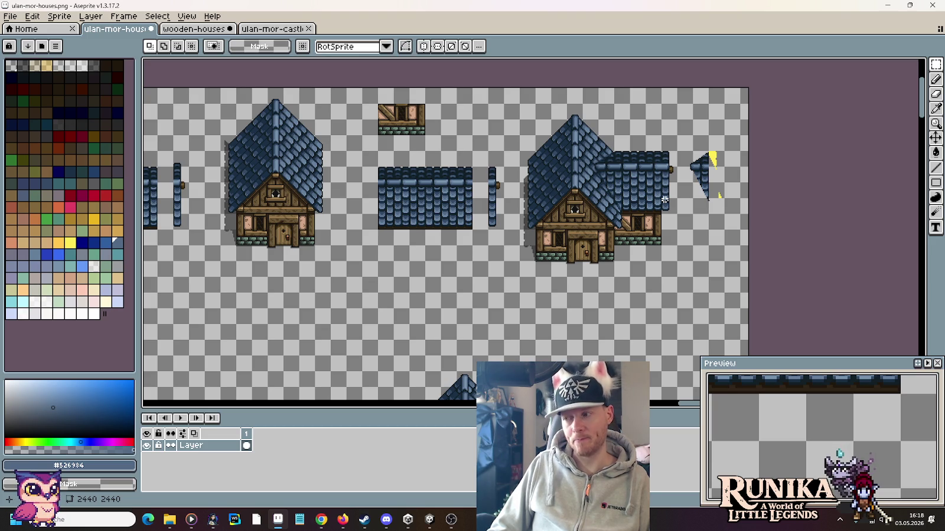
pyautogui.scroll(3, 665, 200)
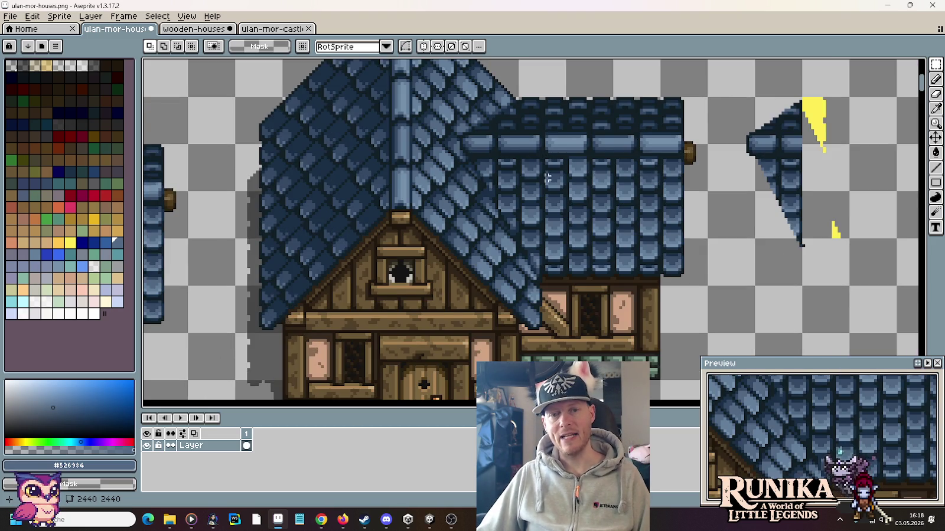
pyautogui.scroll(1, 528, 308)
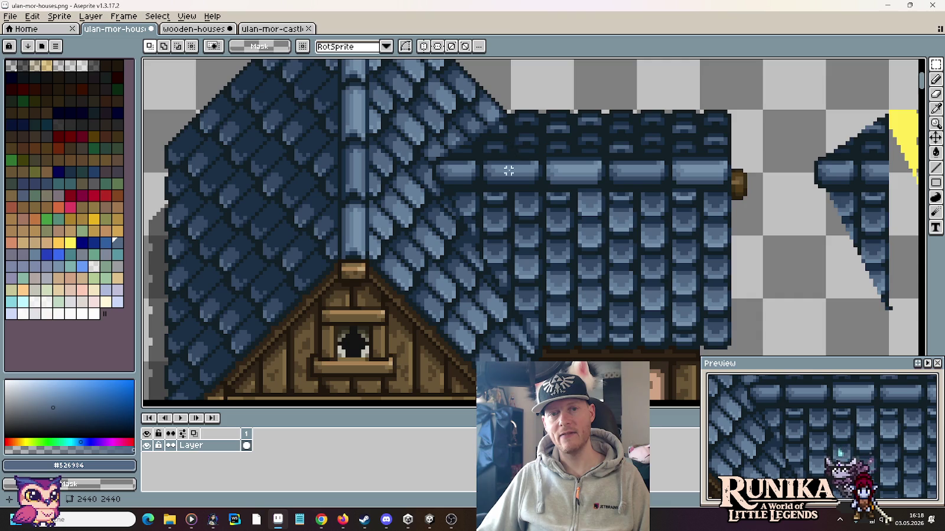
pyautogui.scroll(-2, 516, 171)
pyautogui.scroll(-2, 526, 165)
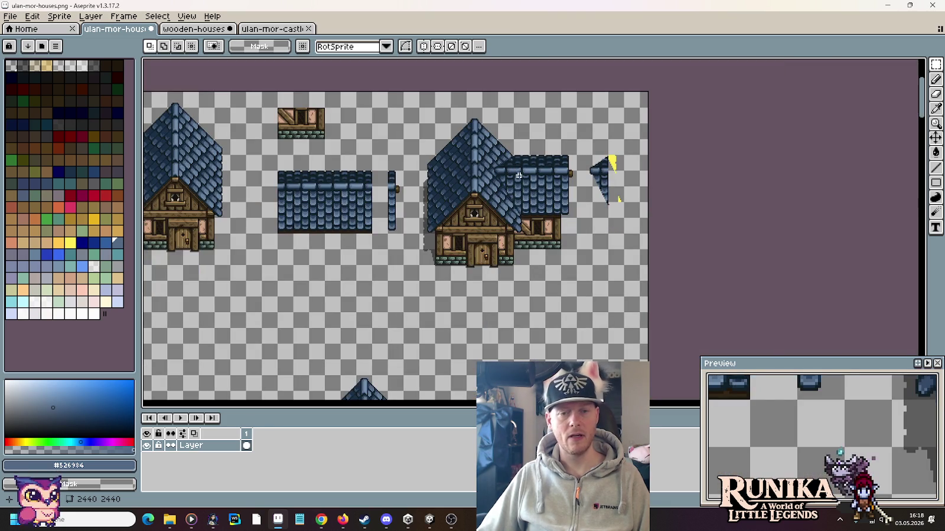
pyautogui.scroll(2, 533, 161)
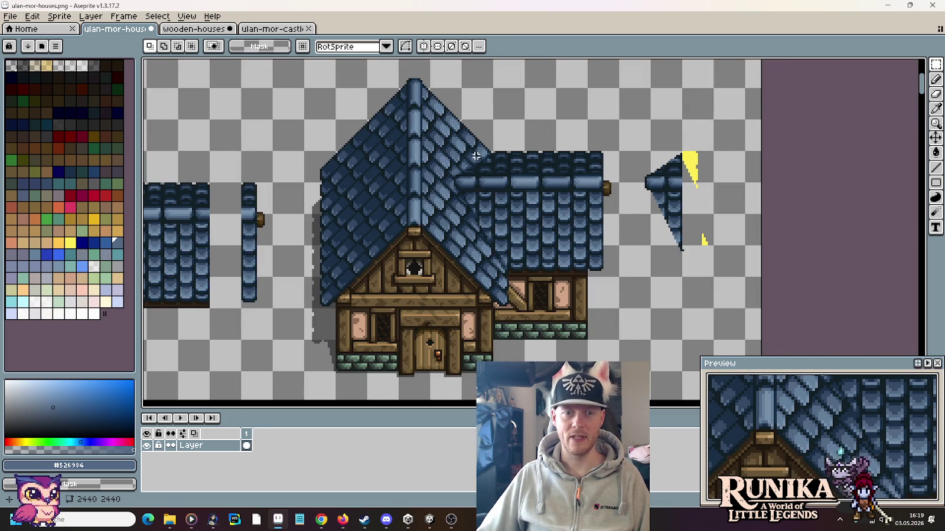
pyautogui.scroll(-2, 531, 154)
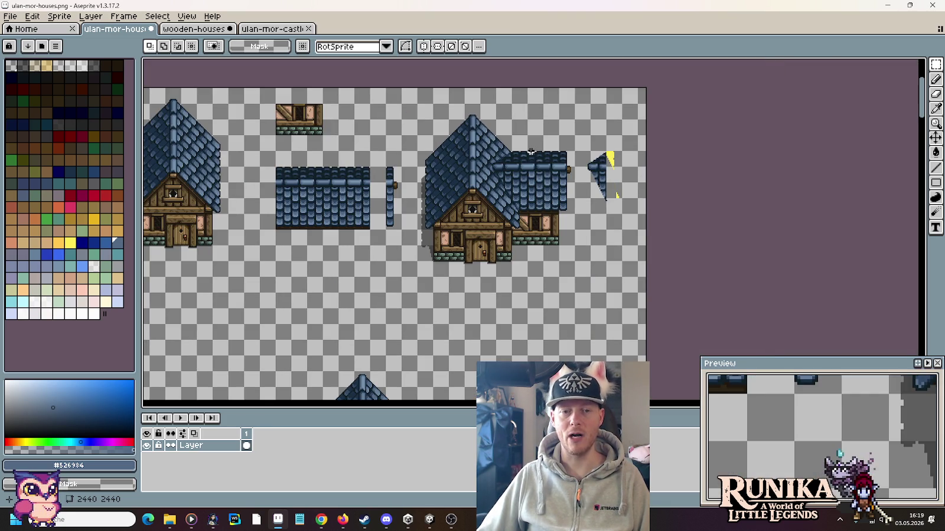
pyautogui.scroll(-1, 546, 216)
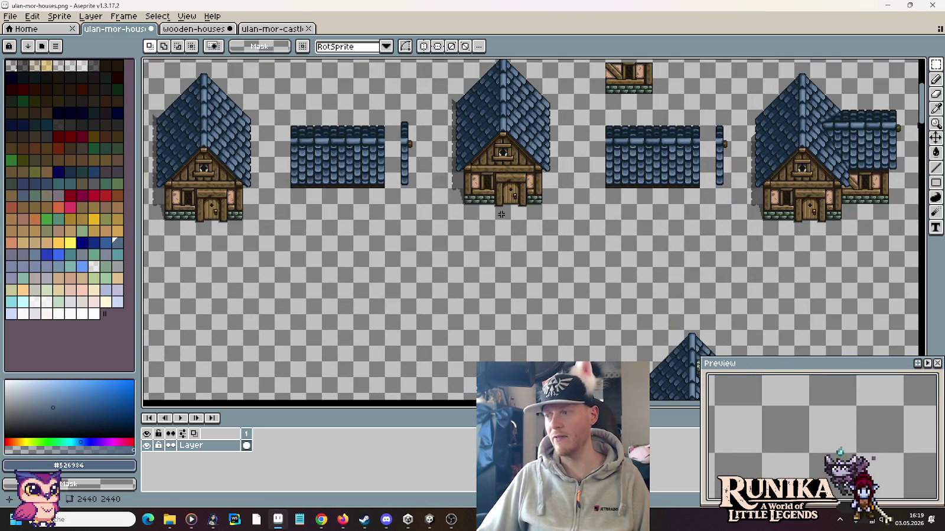
# Copy the right roof half and its pole to a spot lower on the sheet
pyautogui.moveTo(501, 215); pyautogui.dragTo(588, 235)
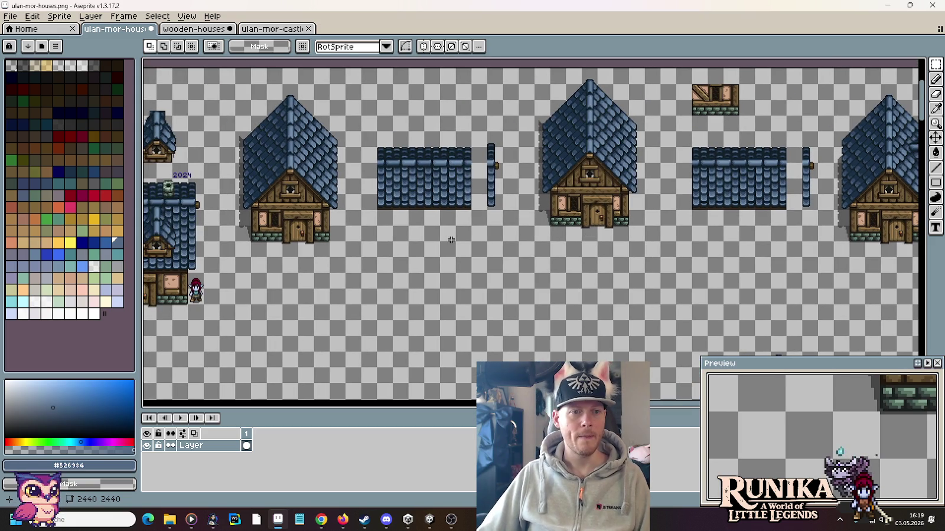
pyautogui.hscroll(2, 650, 248)
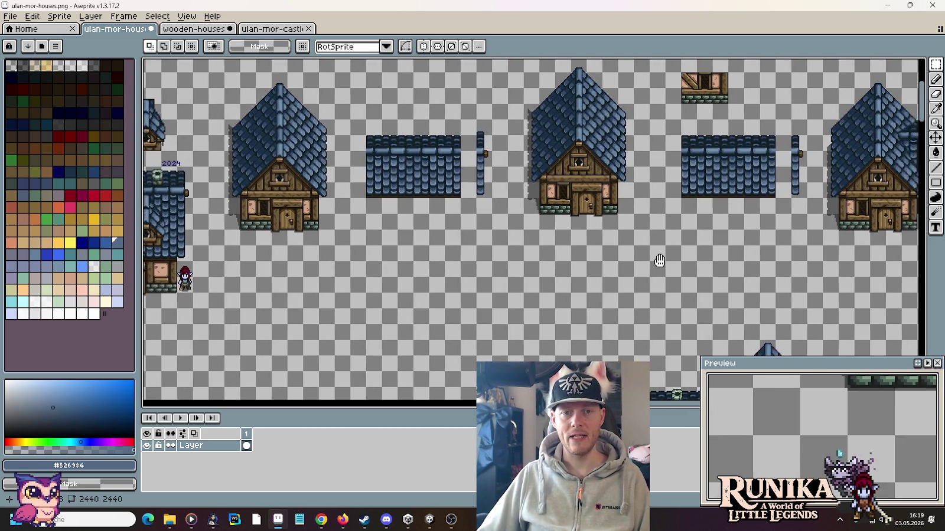
pyautogui.scroll(-1, 667, 239)
pyautogui.moveTo(737, 200); pyautogui.dragTo(744, 204)
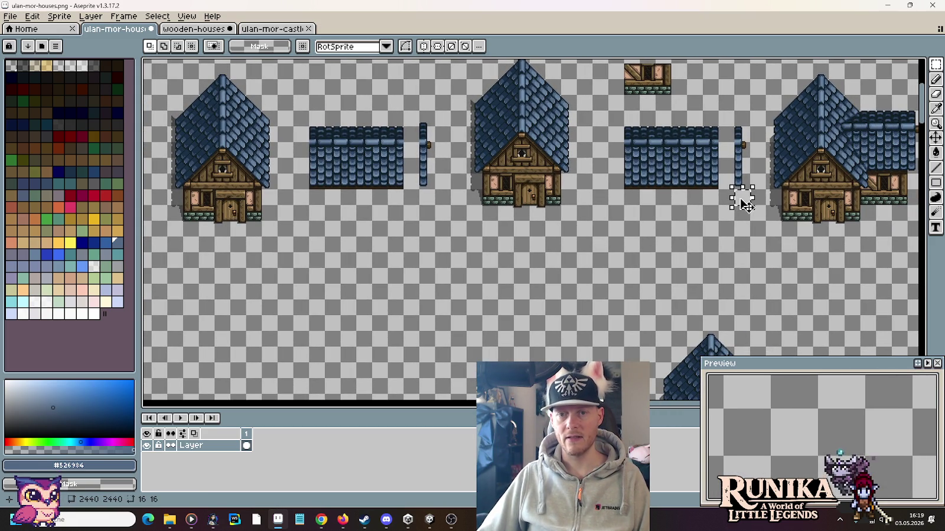
pyautogui.moveTo(739, 128); pyautogui.dragTo(670, 207)
pyautogui.moveTo(717, 180)
pyautogui.mouseDown()
pyautogui.moveTo(380, 328)
pyautogui.moveTo(420, 282)
pyautogui.moveTo(387, 303)
pyautogui.mouseUp()
pyautogui.press('Return')
# Place a duplicate of the house below the original
pyautogui.hscroll(-5, 387, 303)
pyautogui.moveTo(444, 257); pyautogui.dragTo(335, 90)
pyautogui.moveTo(374, 152); pyautogui.dragTo(397, 303)
pyautogui.scroll(-1, 390, 236)
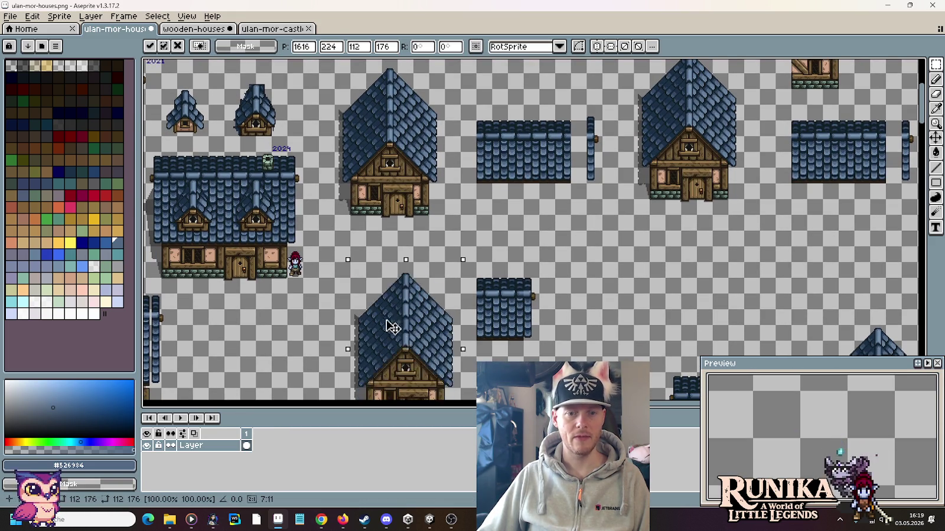
pyautogui.click(500, 345)
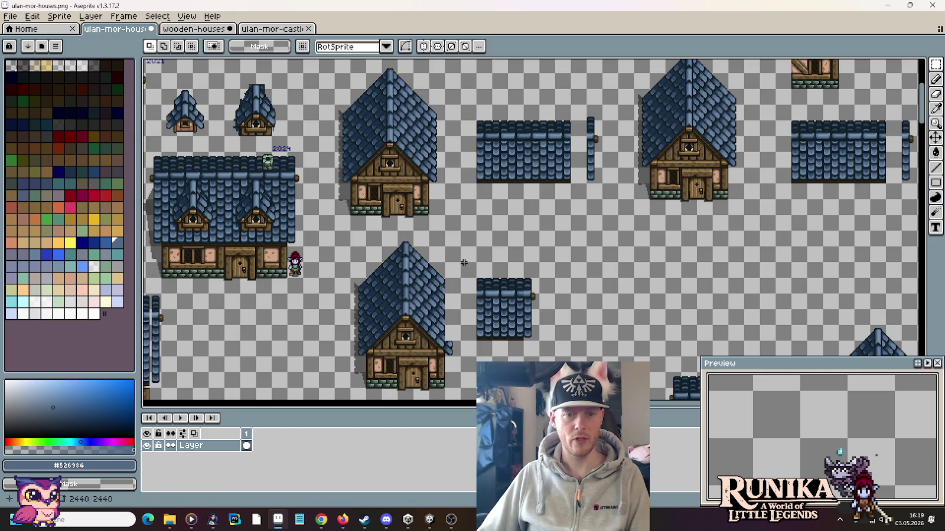
# Move the small roof wing tile left until it joins the copied house
pyautogui.moveTo(464, 263)
pyautogui.mouseDown()
pyautogui.moveTo(582, 343)
pyautogui.moveTo(476, 277)
pyautogui.mouseUp()
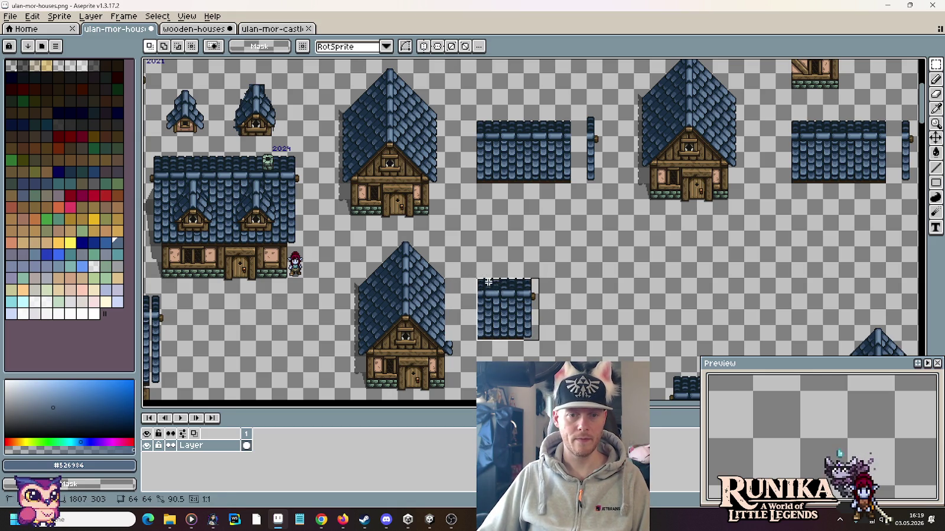
pyautogui.moveTo(514, 313); pyautogui.dragTo(483, 313)
pyautogui.hotkey('ctrl', 'd')
pyautogui.scroll(2, 523, 292)
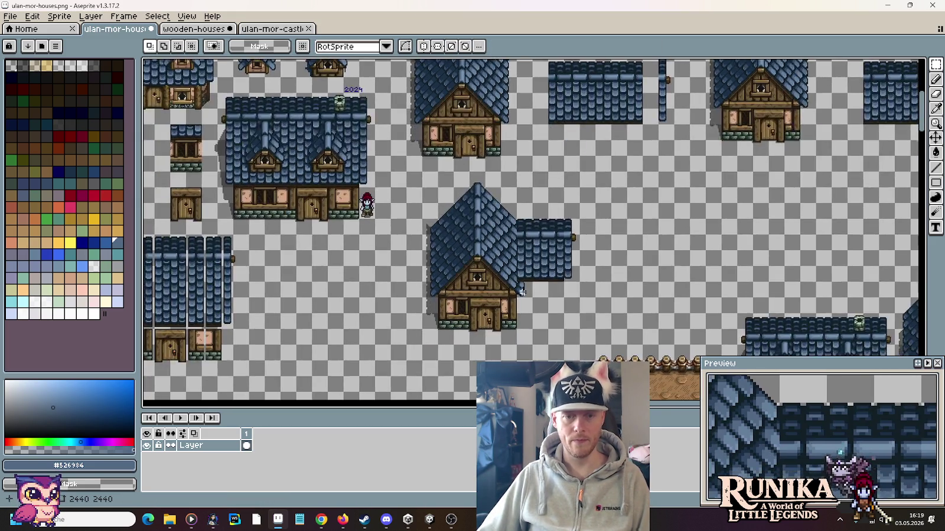
# Eyedrop roof pixels until dark blue #1a2f45 is the drawing colour
pyautogui.scroll(3, 523, 292)
pyautogui.scroll(2, 523, 292)
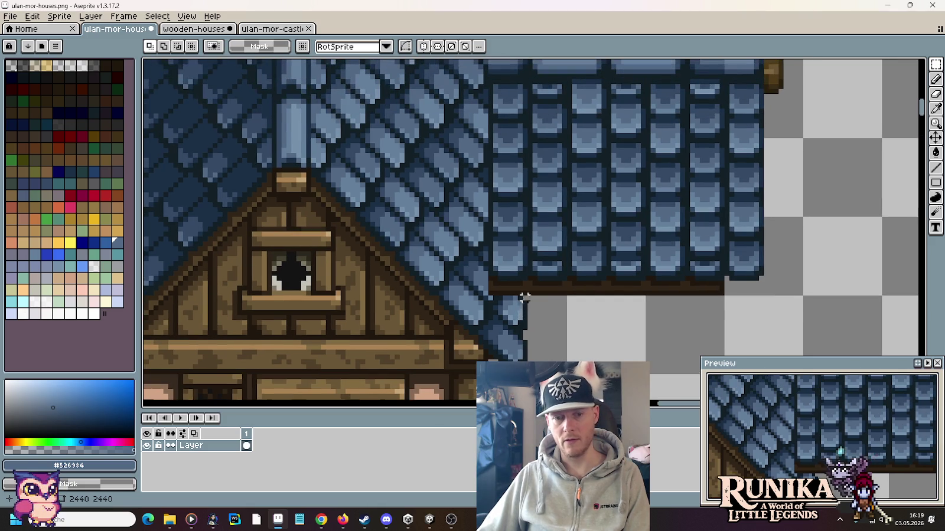
pyautogui.press('i')
pyautogui.click(523, 292)
pyautogui.press('b')
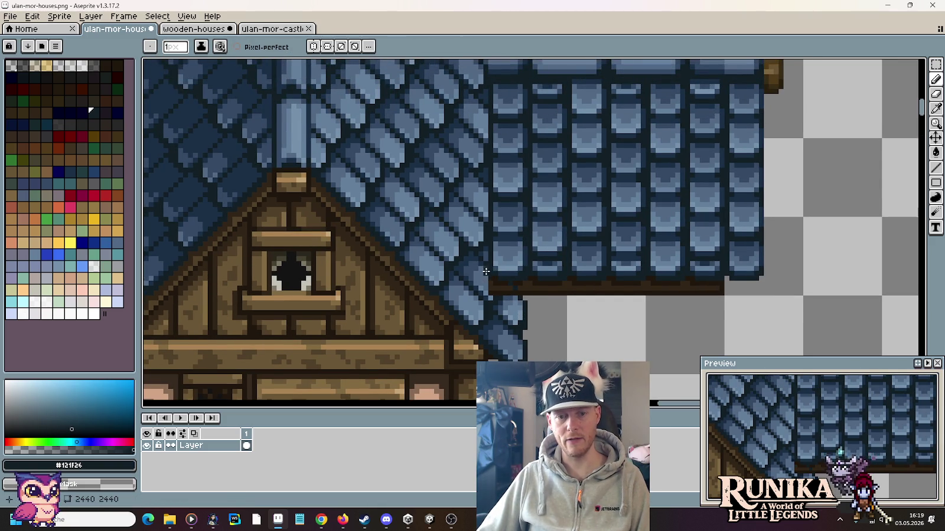
pyautogui.scroll(1, 498, 295)
pyautogui.keyDown('alt'); pyautogui.click(492, 292); pyautogui.keyUp('alt')
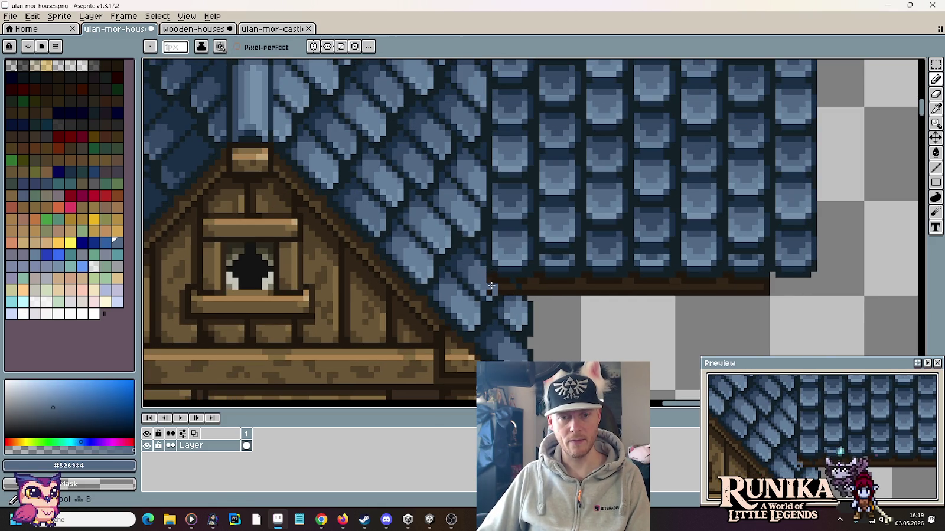
pyautogui.keyDown('alt'); pyautogui.click(500, 281); pyautogui.keyUp('alt')
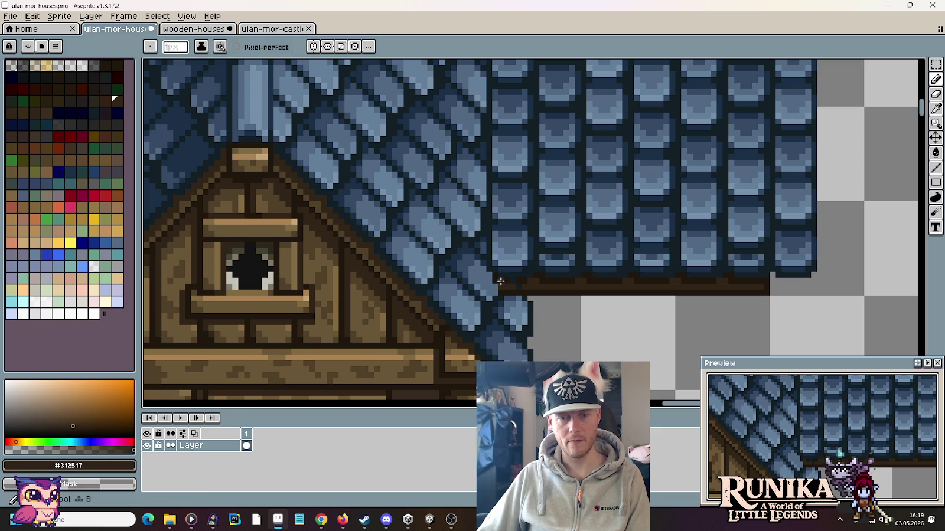
pyautogui.keyDown('alt'); pyautogui.click(508, 292); pyautogui.keyUp('alt')
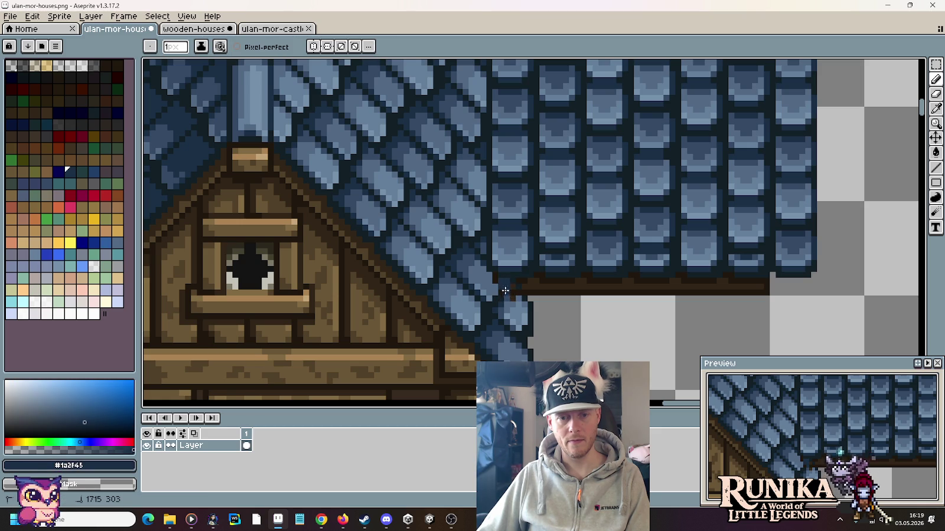
# Zoom out and enclose the house in a rectangular selection
pyautogui.scroll(-1, 511, 290)
pyautogui.scroll(-1, 520, 290)
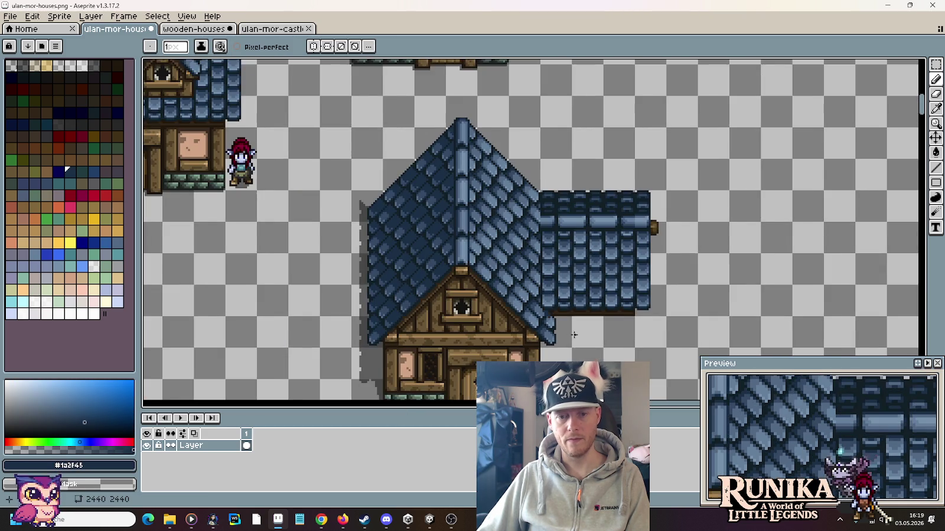
pyautogui.scroll(-2, 534, 287)
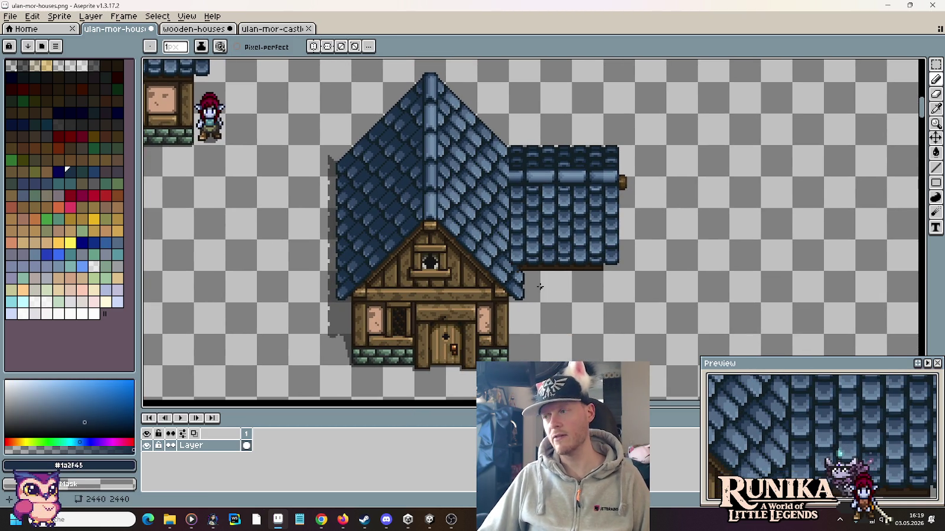
pyautogui.scroll(-1, 501, 277)
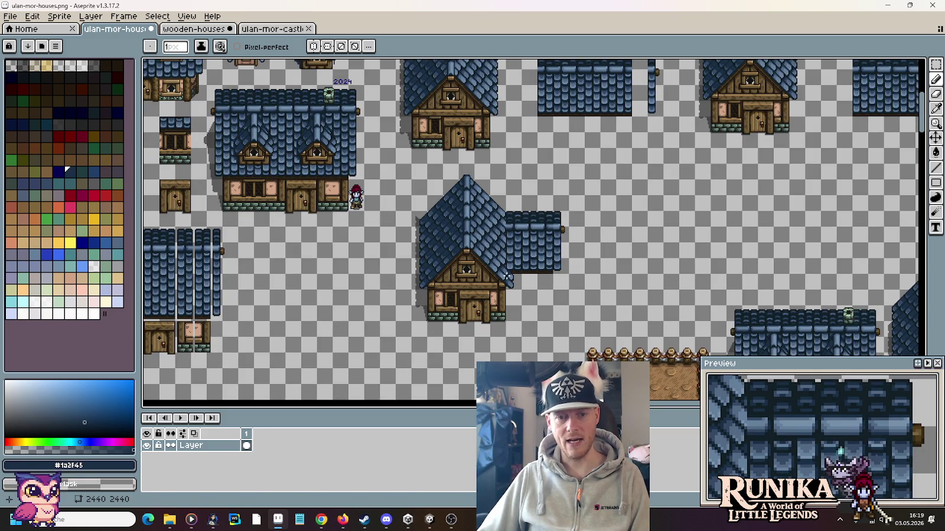
pyautogui.press('m')
pyautogui.moveTo(584, 337)
pyautogui.mouseDown()
pyautogui.moveTo(418, 178)
pyautogui.moveTo(345, 277)
pyautogui.moveTo(289, 268)
pyautogui.mouseUp()
# Cut the selected house with Ctrl+X, leaving transparent background in its place
pyautogui.hotkey('ctrl', 'x')
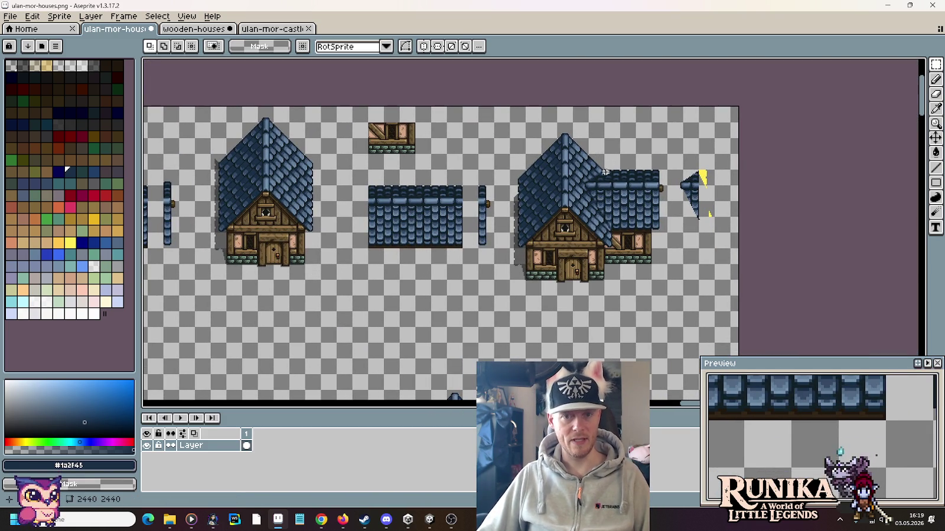
pyautogui.scroll(2, 640, 229)
pyautogui.scroll(-1, 641, 229)
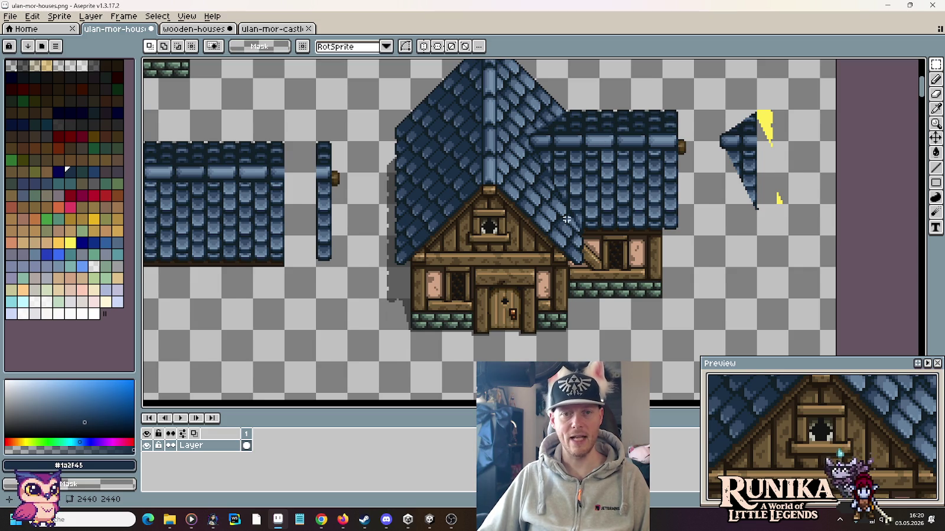
pyautogui.scroll(-2, 624, 193)
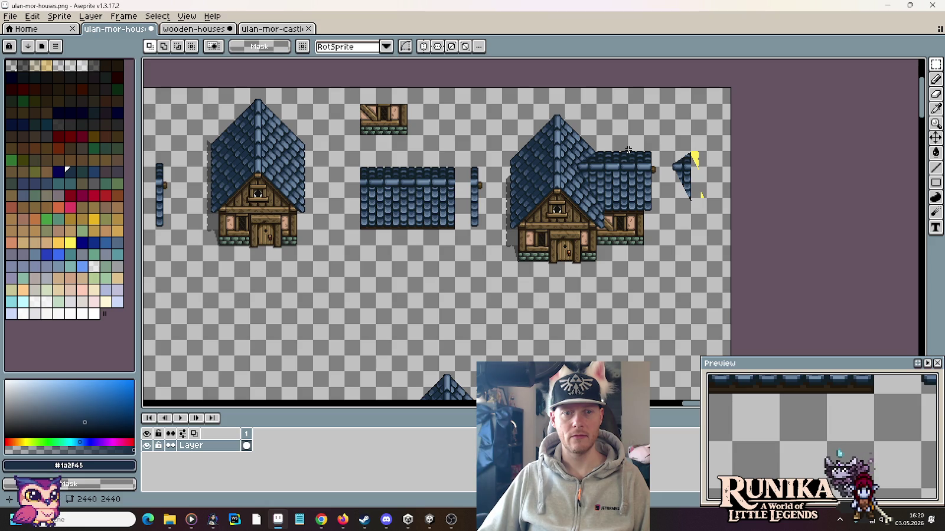
pyautogui.scroll(2, 603, 246)
# Sample the house's dark outline colour, then choose the yellow swatch
pyautogui.scroll(1, 603, 246)
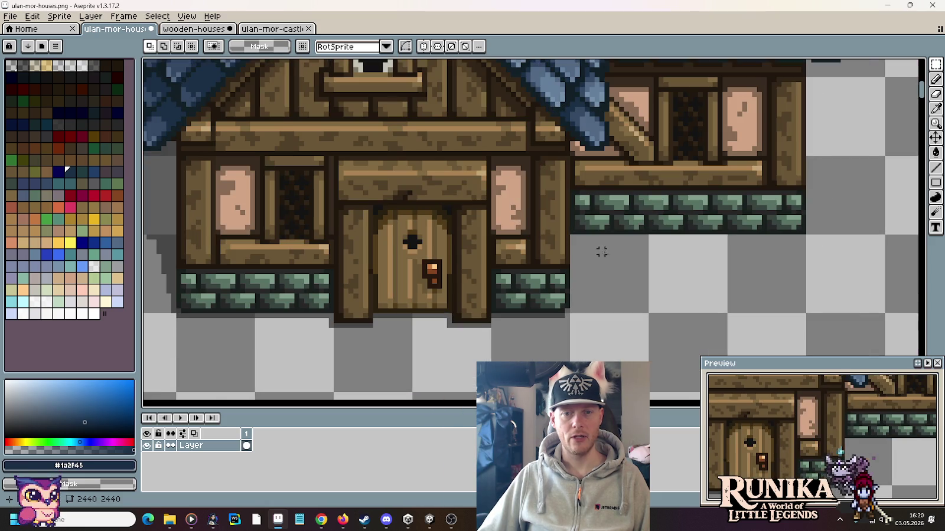
pyautogui.press('i')
pyautogui.click(562, 314)
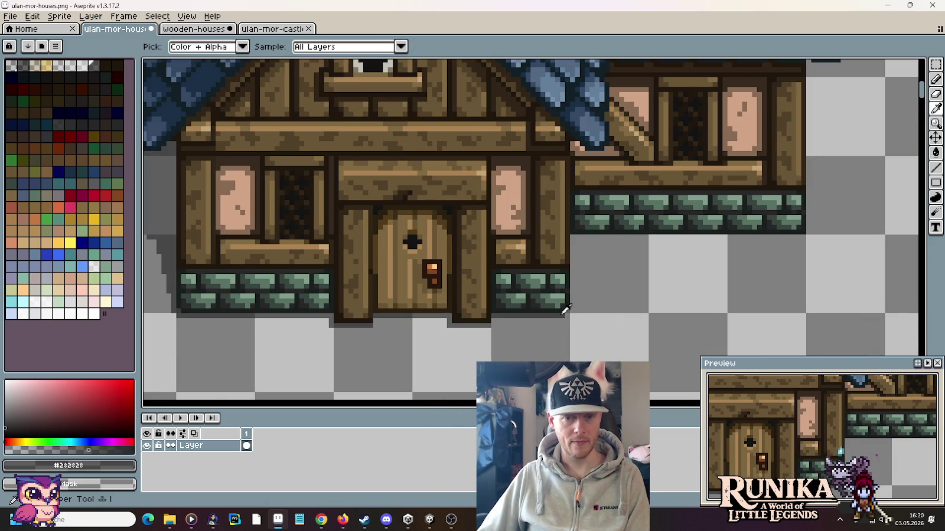
pyautogui.scroll(-1, 564, 310)
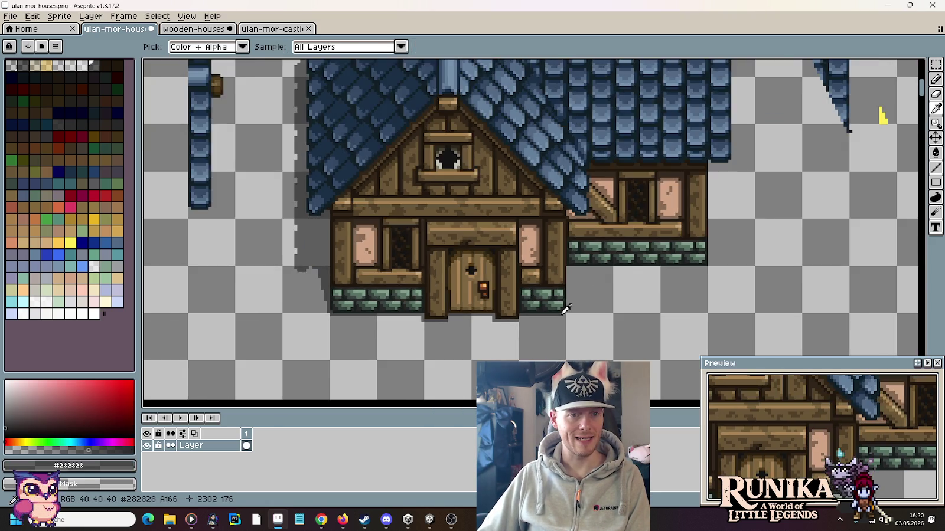
pyautogui.scroll(-1, 564, 310)
pyautogui.scroll(-1, 564, 310)
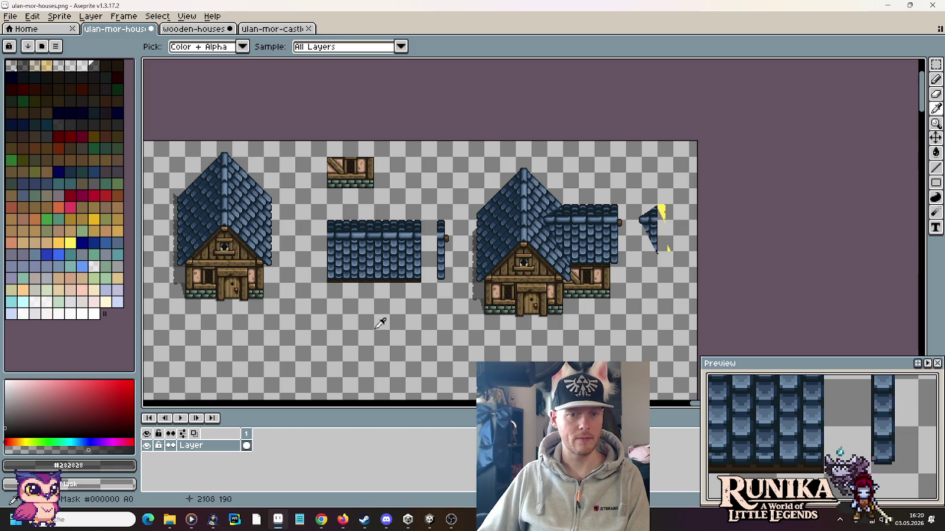
pyautogui.scroll(3, 489, 337)
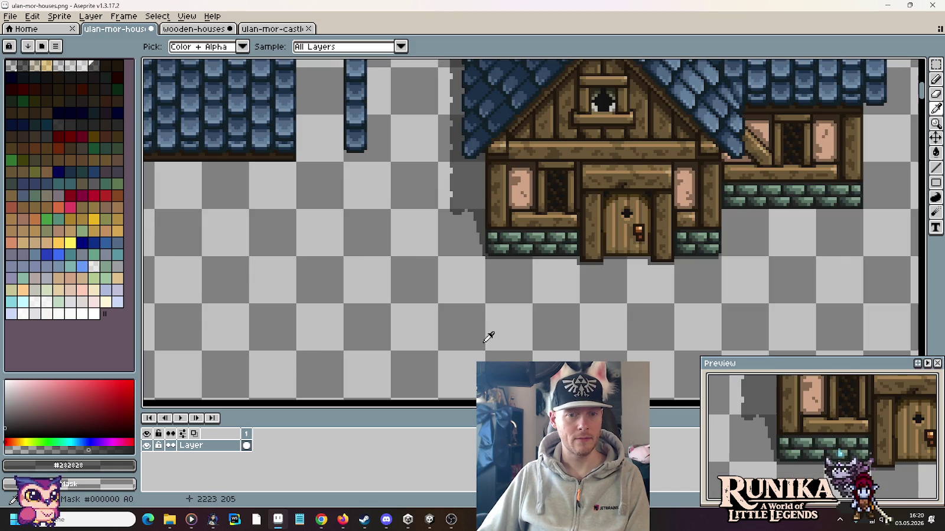
pyautogui.click(96, 220)
# Flood-fill the left shadow and the strips under the house, door and right wall yellow
pyautogui.press('g')
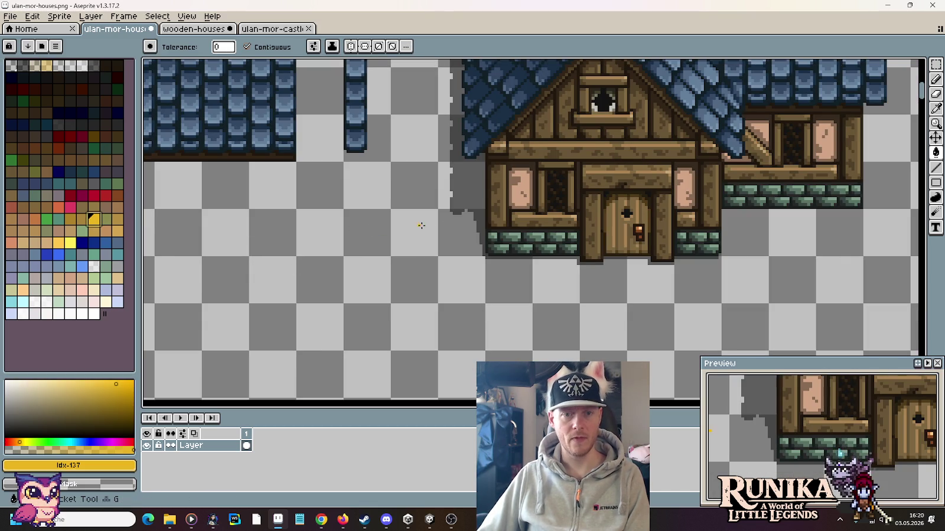
pyautogui.click(460, 192)
pyautogui.scroll(1, 516, 266)
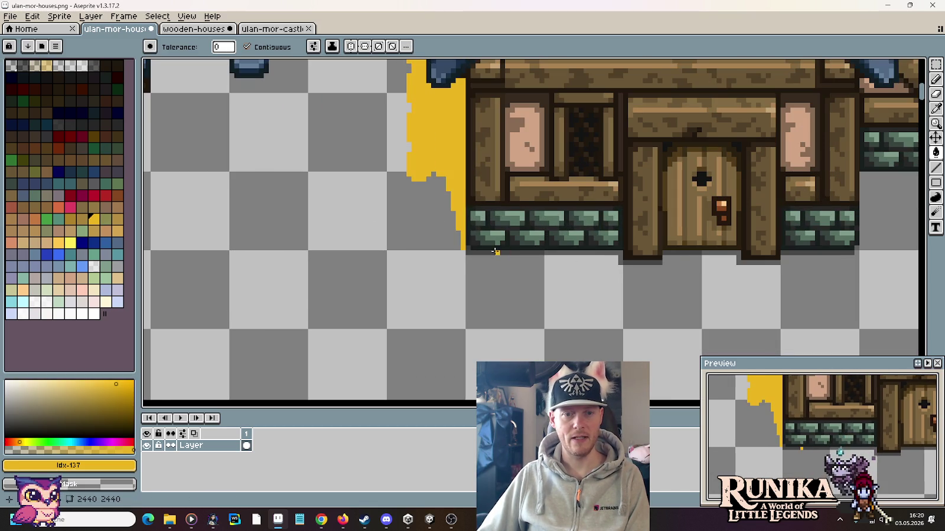
pyautogui.click(495, 252)
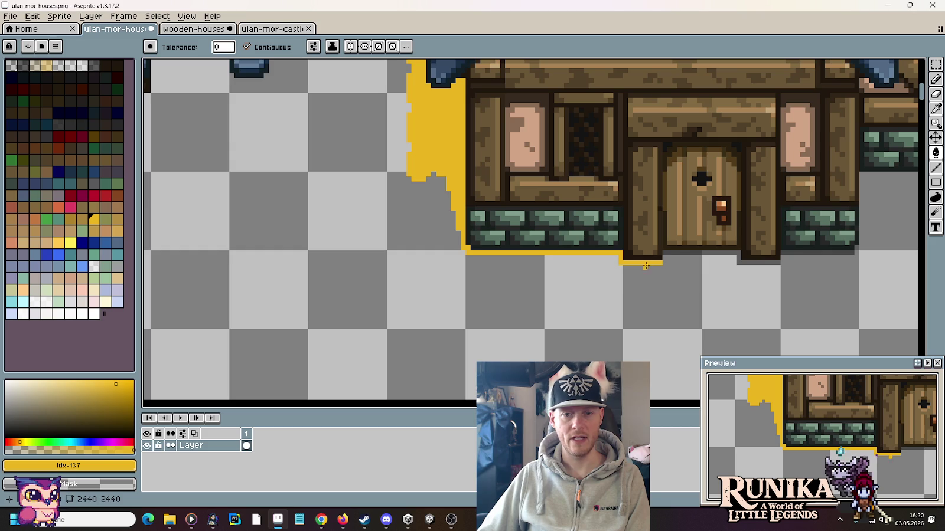
pyautogui.click(669, 254)
pyautogui.click(791, 252)
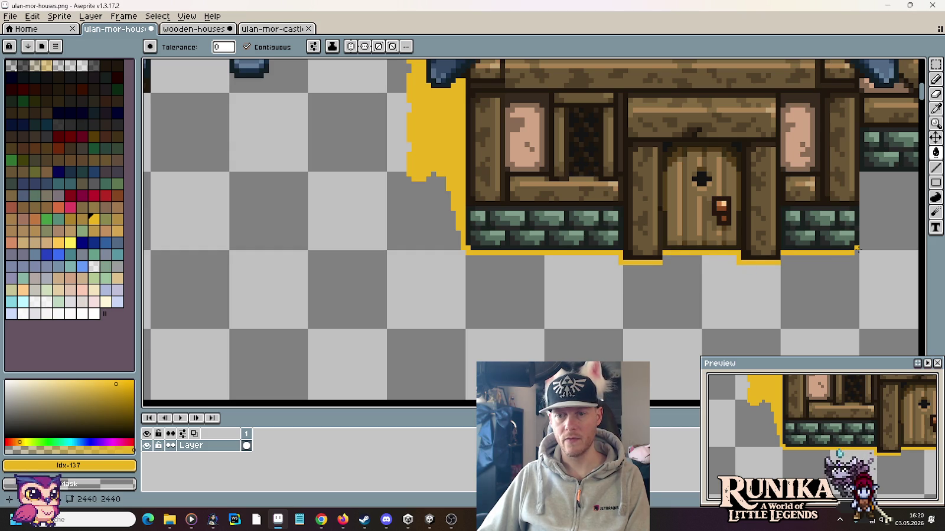
# Pencil a yellow line under the side wing's stone wall
pyautogui.moveTo(862, 263)
pyautogui.mouseDown()
pyautogui.moveTo(738, 274)
pyautogui.moveTo(538, 253)
pyautogui.mouseUp()
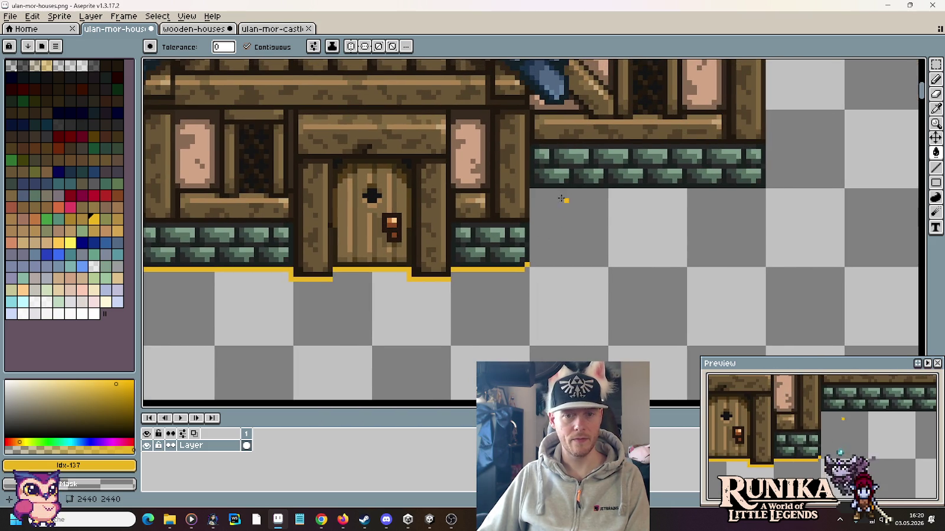
pyautogui.press('b')
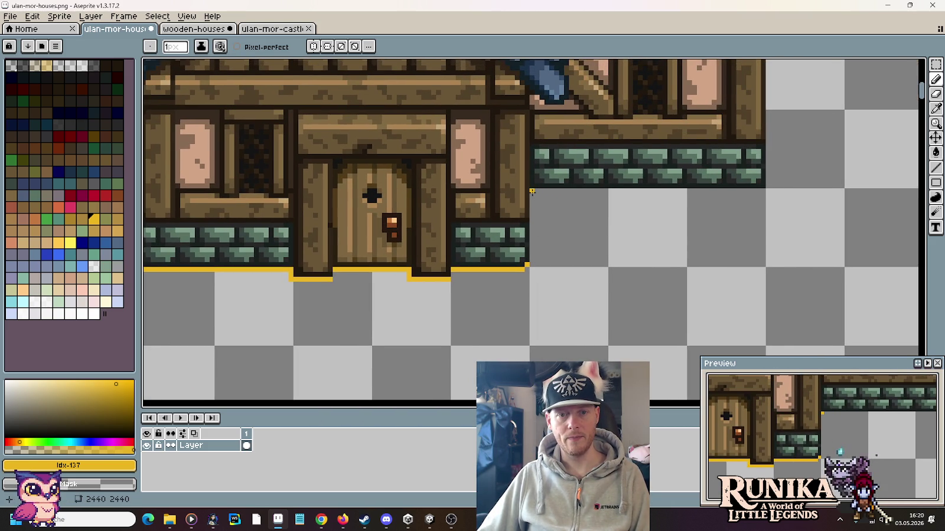
pyautogui.moveTo(548, 192); pyautogui.dragTo(759, 190)
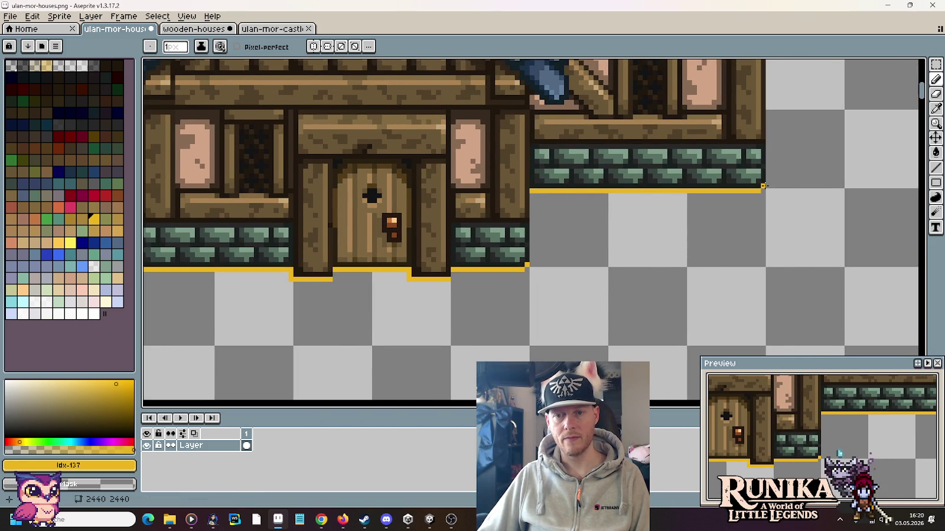
pyautogui.scroll(-3, 707, 252)
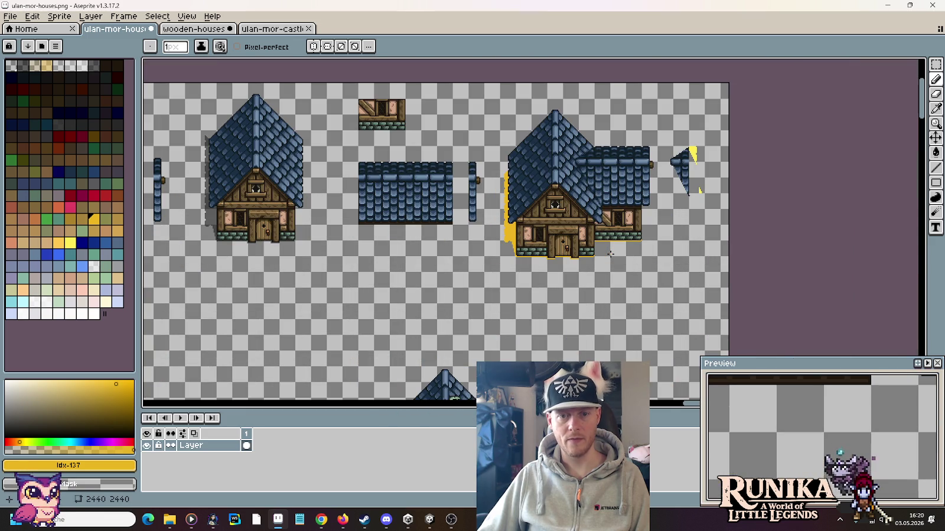
pyautogui.press('i')
pyautogui.click(12, 17)
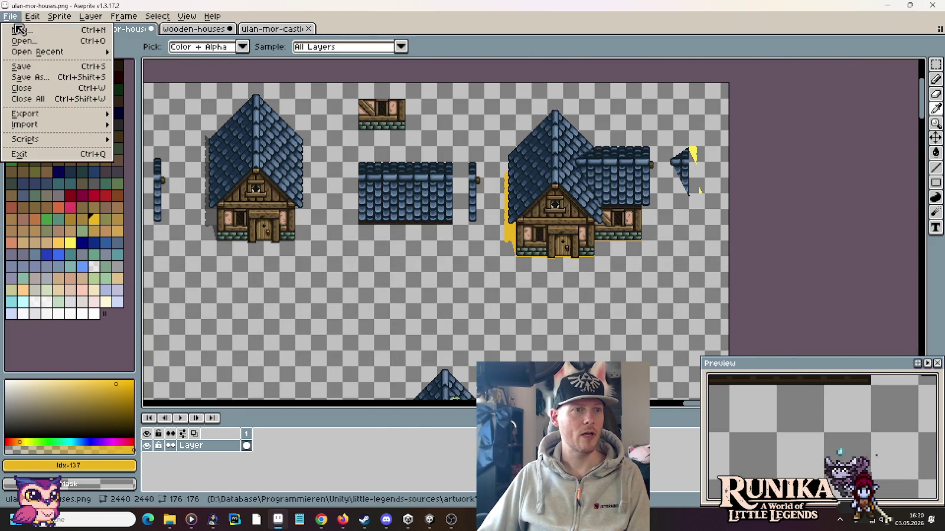
# Open color-palettes.png and sample a dark grey as the background colour
pyautogui.click(56, 46)
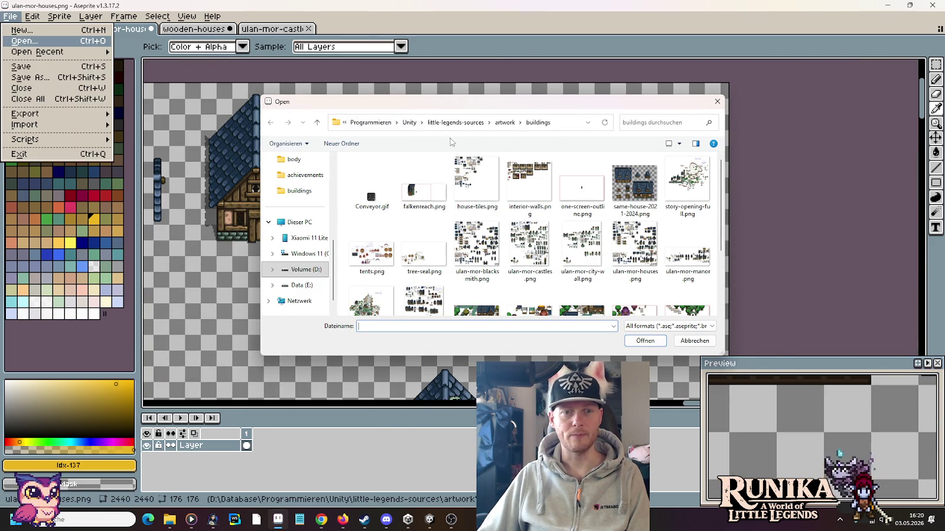
pyautogui.click(505, 122)
pyautogui.scroll(-3, 532, 237)
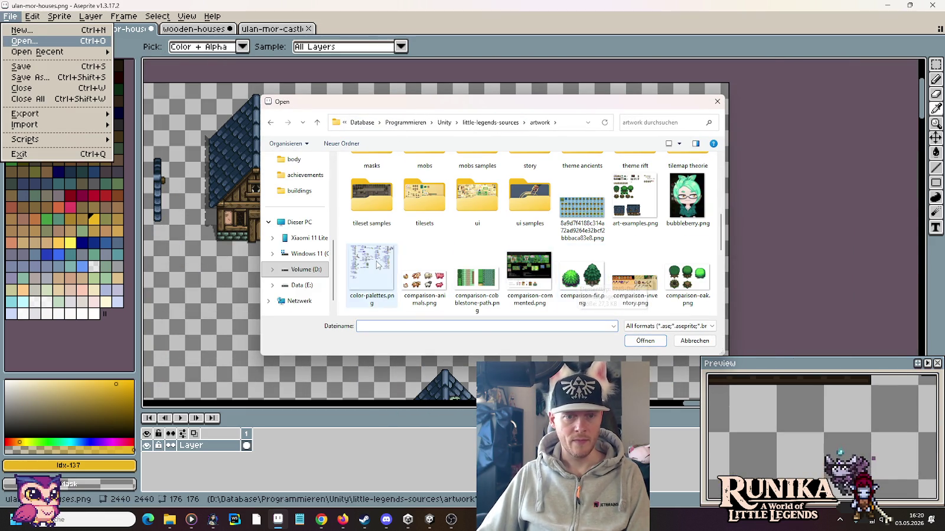
pyautogui.doubleClick(381, 264)
pyautogui.scroll(-2, 450, 166)
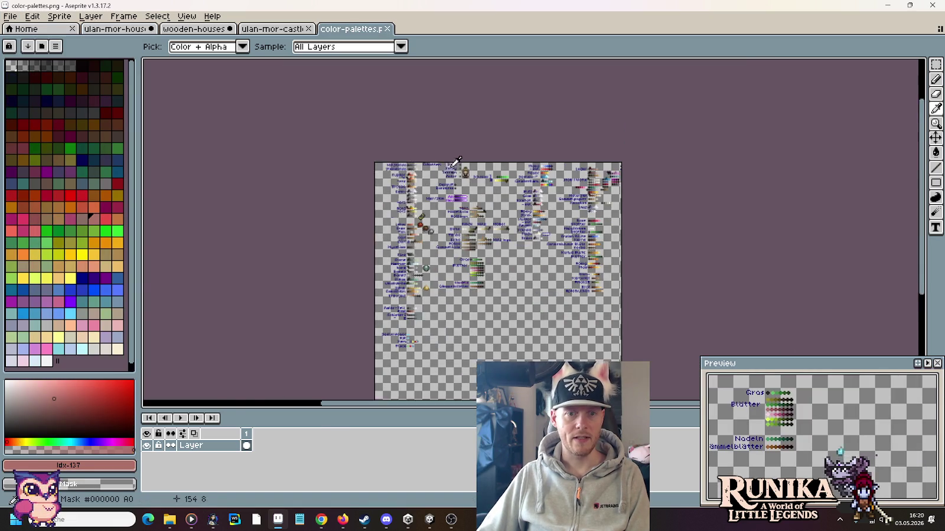
pyautogui.scroll(5, 450, 166)
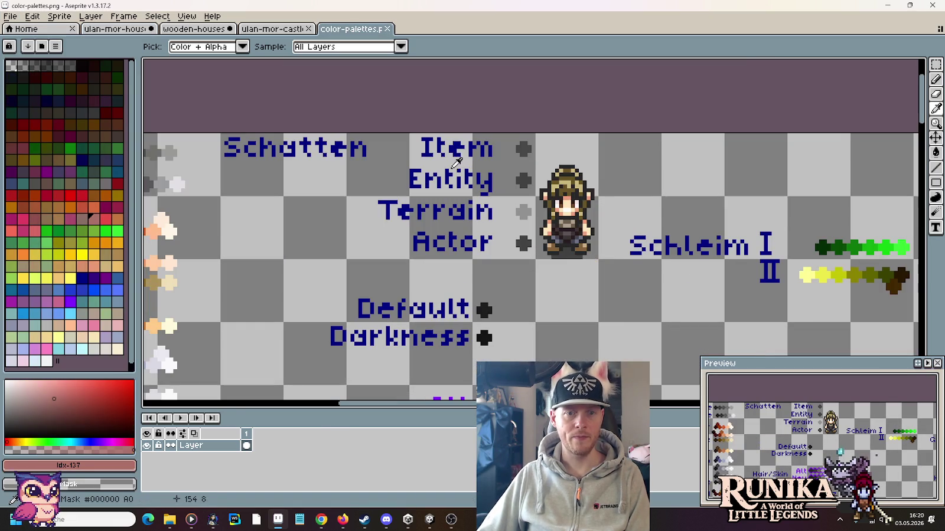
pyautogui.rightClick(523, 180)
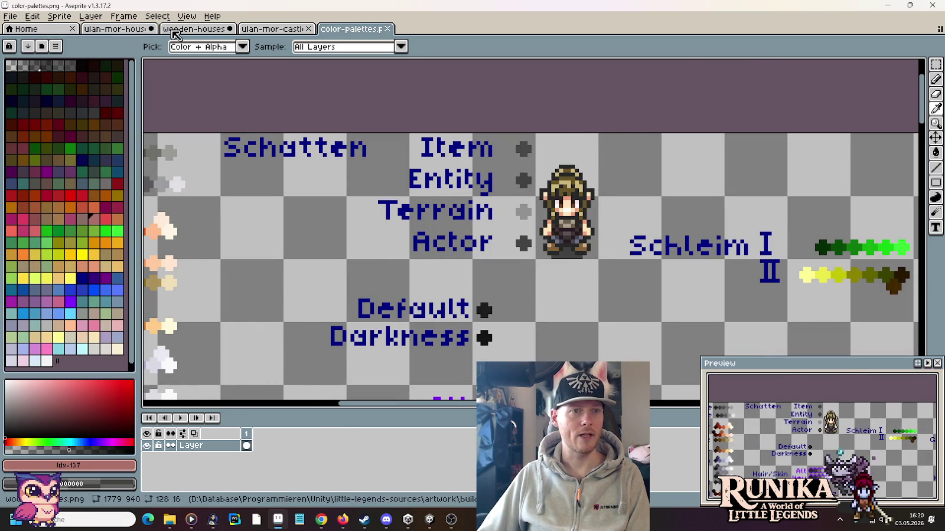
# Erase the yellow marking along the house's left edge on the ulan-mor-houses sheet
pyautogui.click(190, 28)
pyautogui.click(112, 28)
pyautogui.scroll(3, 486, 220)
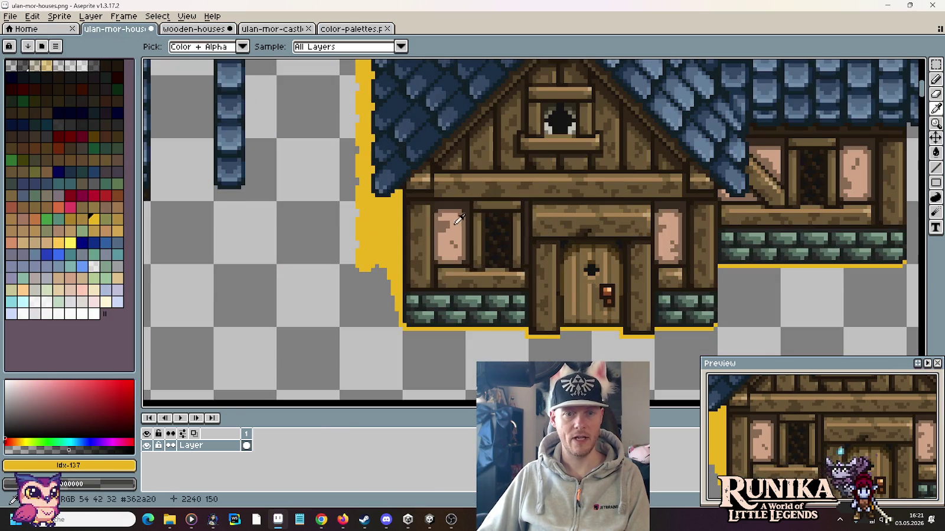
pyautogui.click(385, 219)
pyautogui.scroll(-2, 386, 223)
pyautogui.press('e')
pyautogui.moveTo(371, 106)
pyautogui.mouseDown()
pyautogui.moveTo(383, 250)
pyautogui.moveTo(674, 244)
pyautogui.mouseUp()
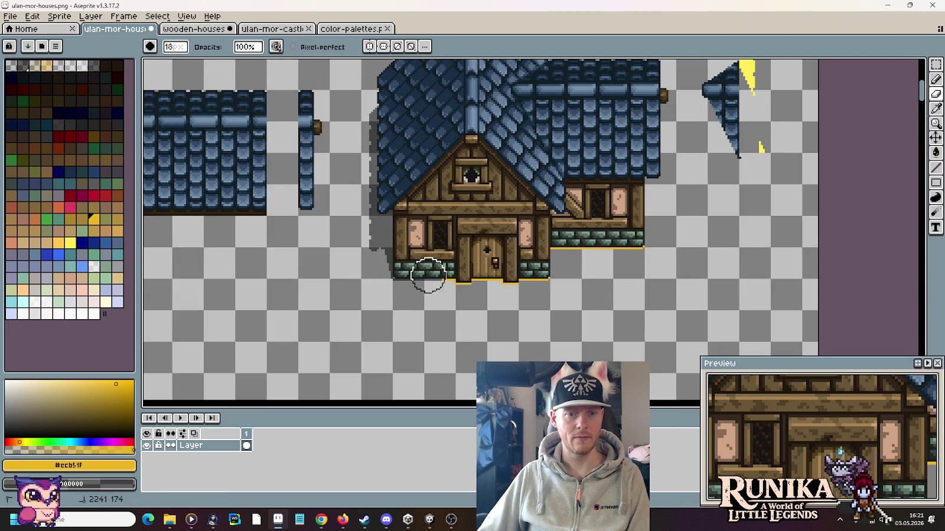
# Switch to the Rectangular Marquee, zoom out and save ulan-mor-houses.png
pyautogui.press('m')
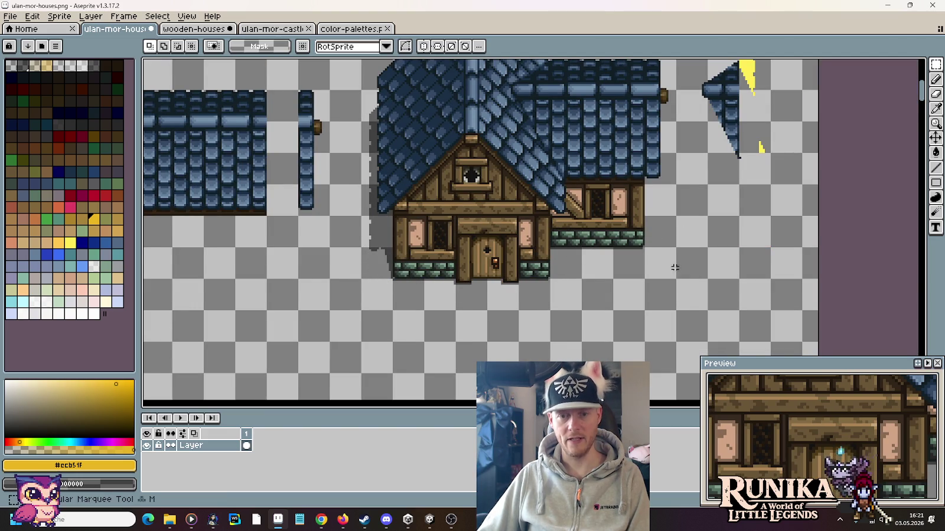
pyautogui.scroll(-2, 674, 278)
pyautogui.hotkey('ctrl', 's')
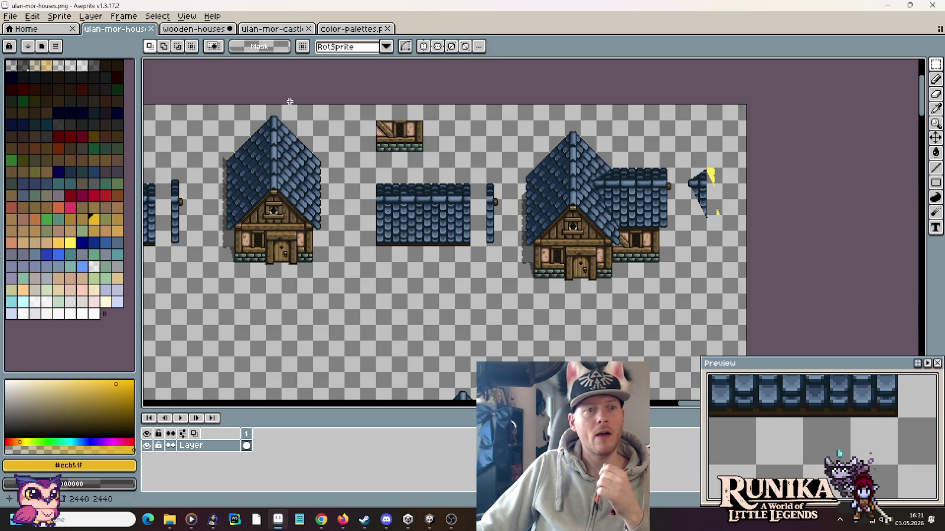
pyautogui.click(350, 28)
pyautogui.click(279, 30)
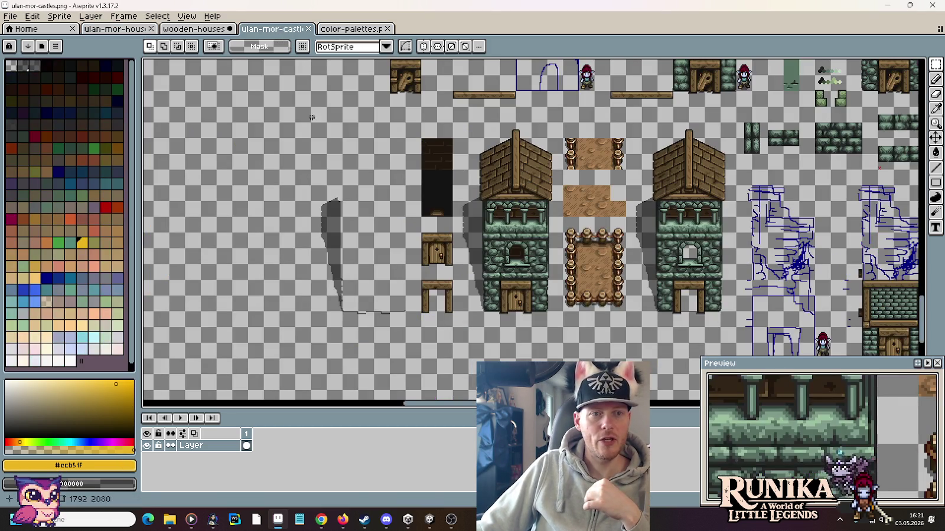
pyautogui.click(194, 28)
pyautogui.scroll(1, 507, 212)
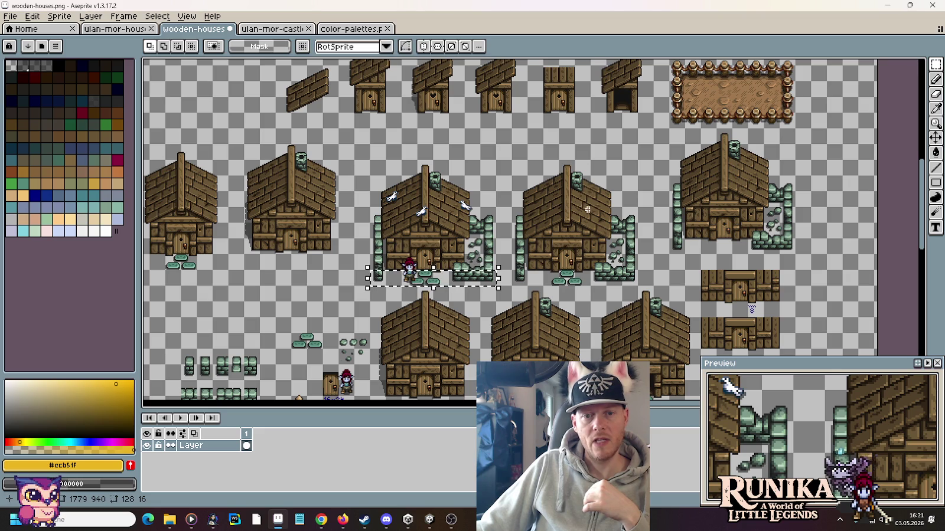
pyautogui.moveTo(530, 279); pyautogui.dragTo(548, 282)
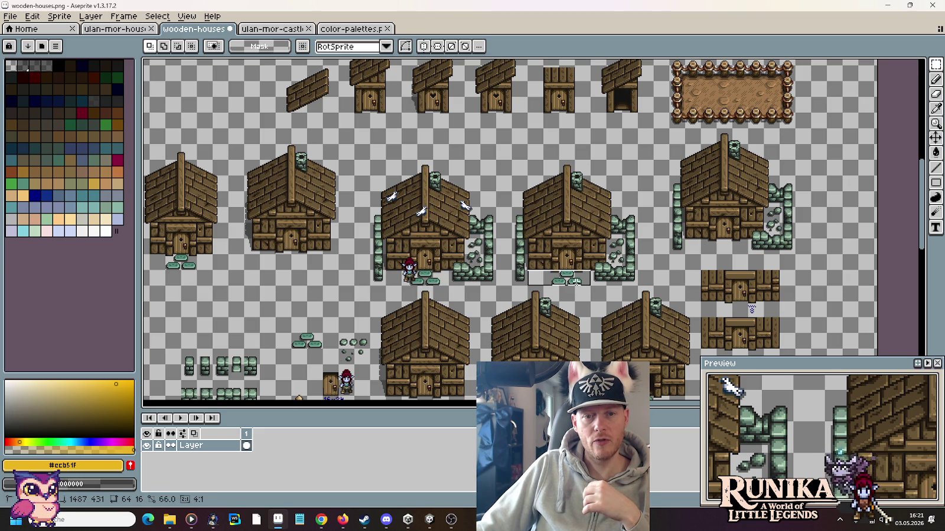
pyautogui.moveTo(575, 282); pyautogui.dragTo(522, 278)
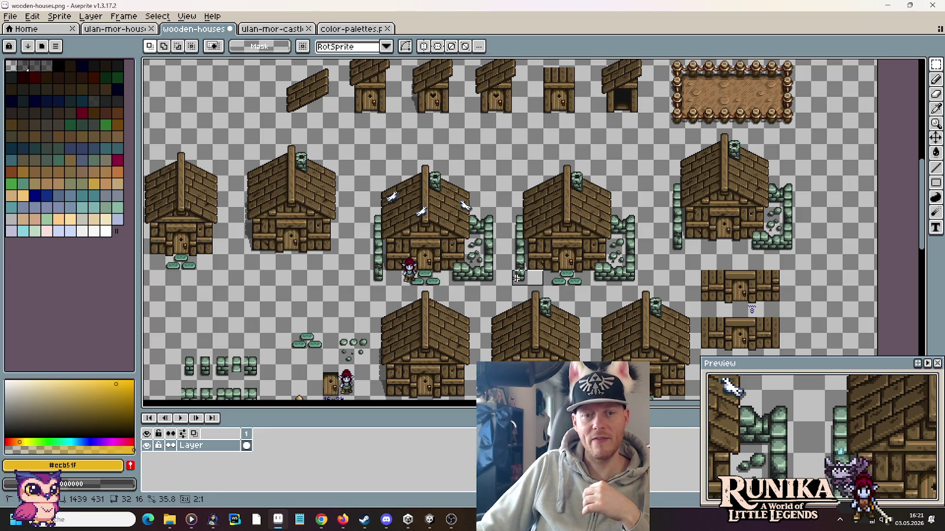
pyautogui.click(115, 28)
pyautogui.moveTo(537, 288); pyautogui.dragTo(605, 290)
pyautogui.click(601, 174)
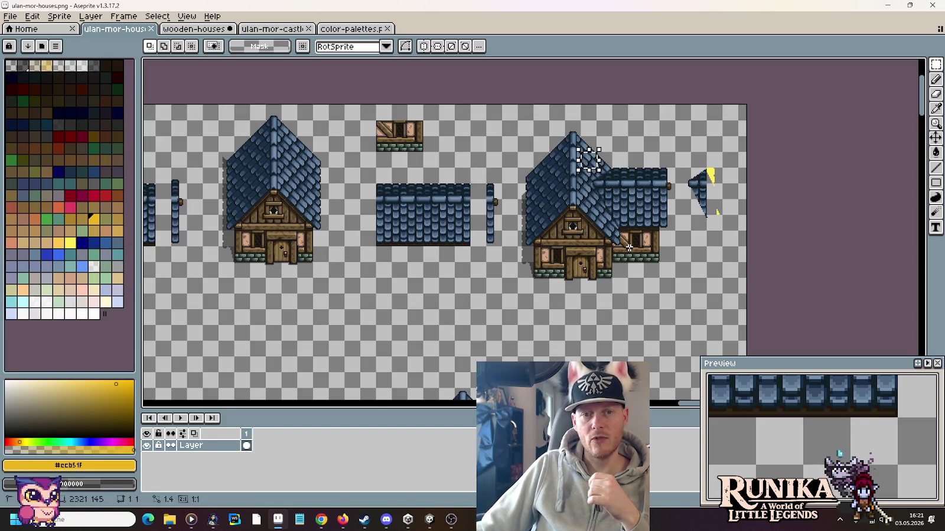
# Select the middle green stone chimney piece on the sprite sheet
pyautogui.scroll(-3, 629, 244)
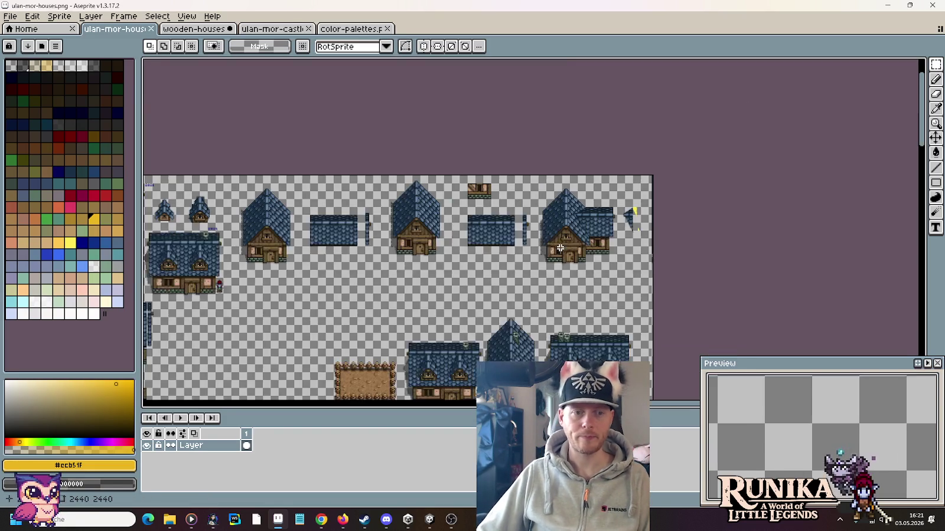
pyautogui.scroll(1, 544, 227)
pyautogui.moveTo(544, 227); pyautogui.dragTo(548, 224)
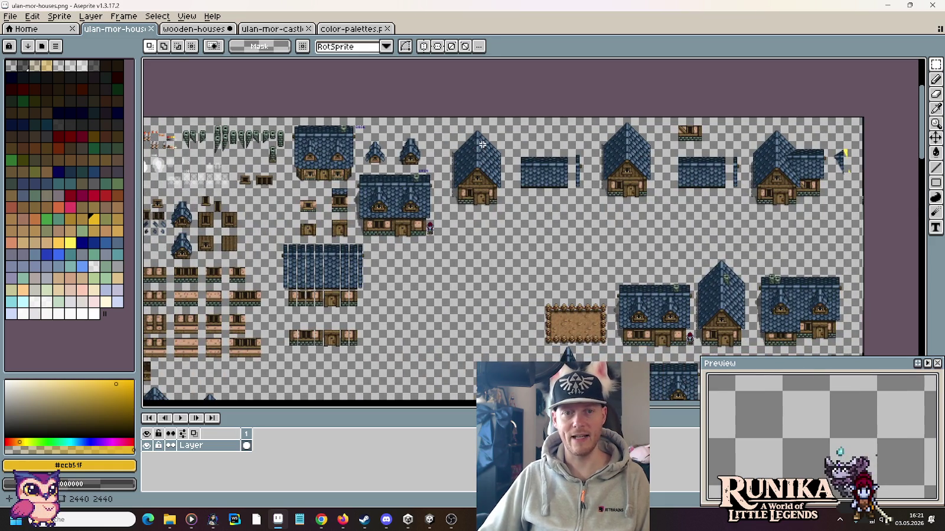
pyautogui.moveTo(446, 244); pyautogui.dragTo(680, 289)
pyautogui.scroll(5, 518, 192)
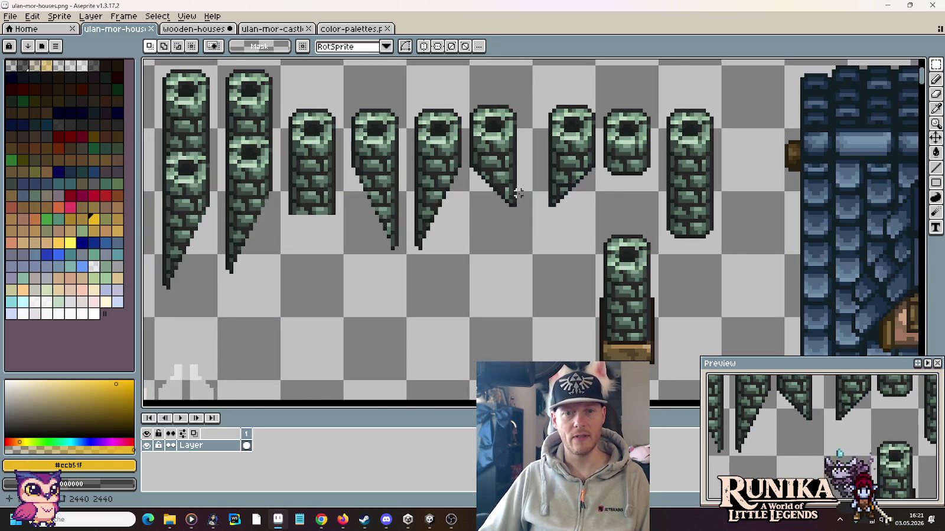
pyautogui.scroll(-1, 518, 194)
pyautogui.moveTo(532, 243); pyautogui.dragTo(480, 96)
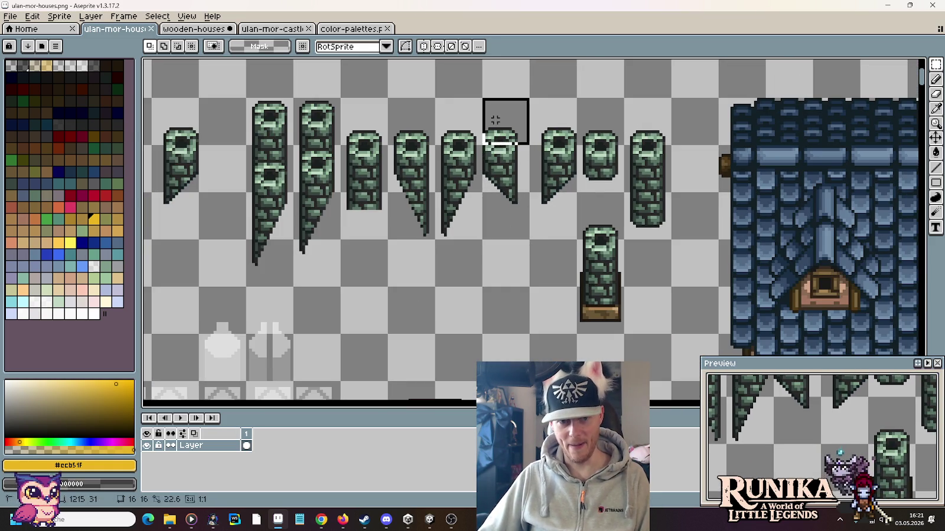
# Select and delete the lone blue-roofed house between the roof strips
pyautogui.scroll(-2, 502, 223)
pyautogui.scroll(-2, 497, 213)
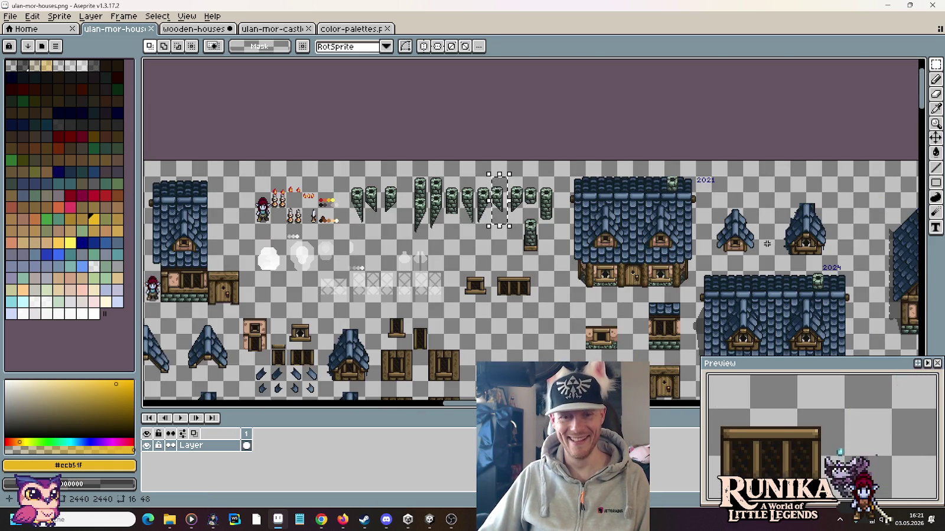
pyautogui.scroll(2, 265, 237)
pyautogui.scroll(1, 329, 204)
pyautogui.moveTo(330, 203); pyautogui.dragTo(324, 202)
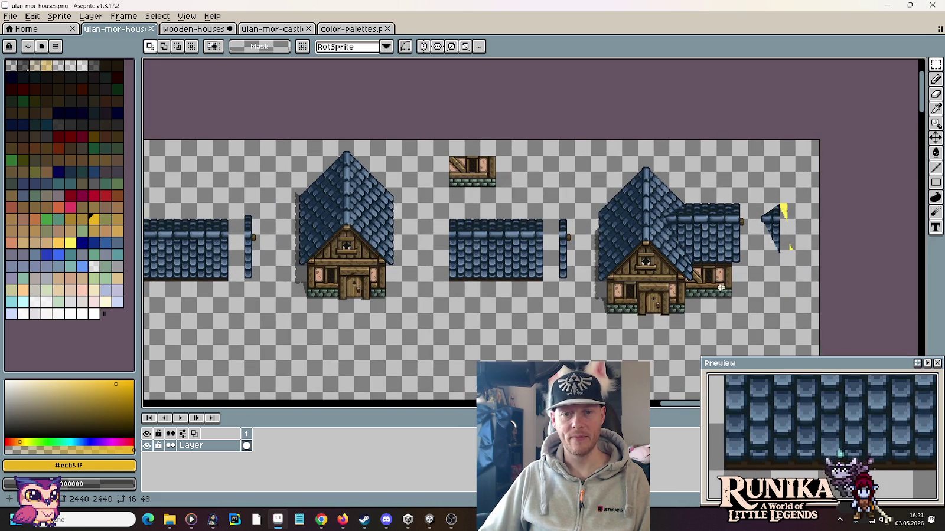
pyautogui.moveTo(721, 288); pyautogui.dragTo(566, 235)
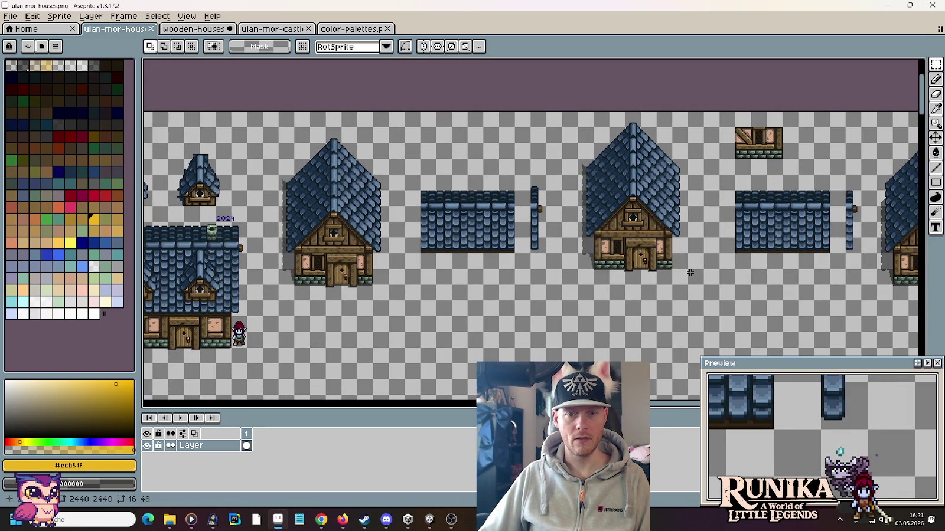
pyautogui.moveTo(690, 287); pyautogui.dragTo(559, 109)
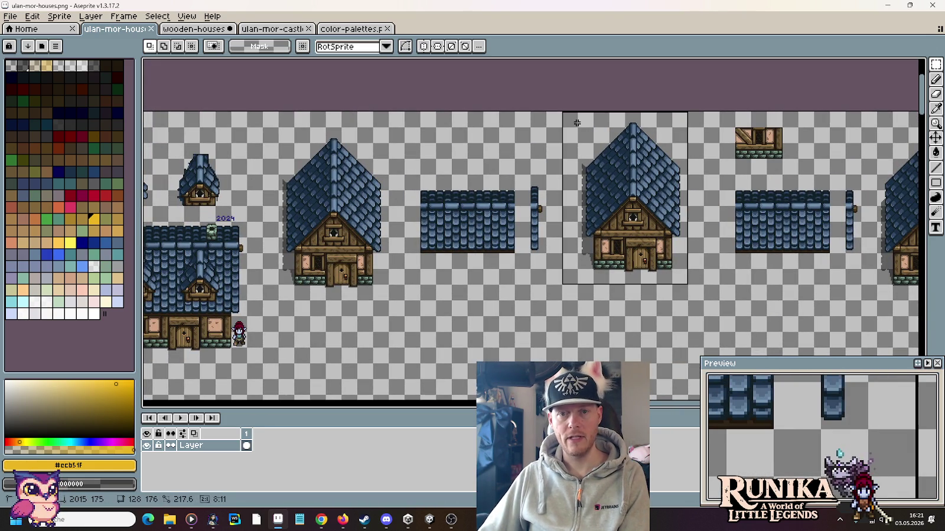
pyautogui.press('Delete')
# Place the wooden wall piece above the left roof strip and the second strip onto the right house
pyautogui.moveTo(719, 123)
pyautogui.mouseDown()
pyautogui.moveTo(784, 158)
pyautogui.moveTo(437, 162)
pyautogui.mouseUp()
pyautogui.moveTo(861, 269); pyautogui.dragTo(723, 184)
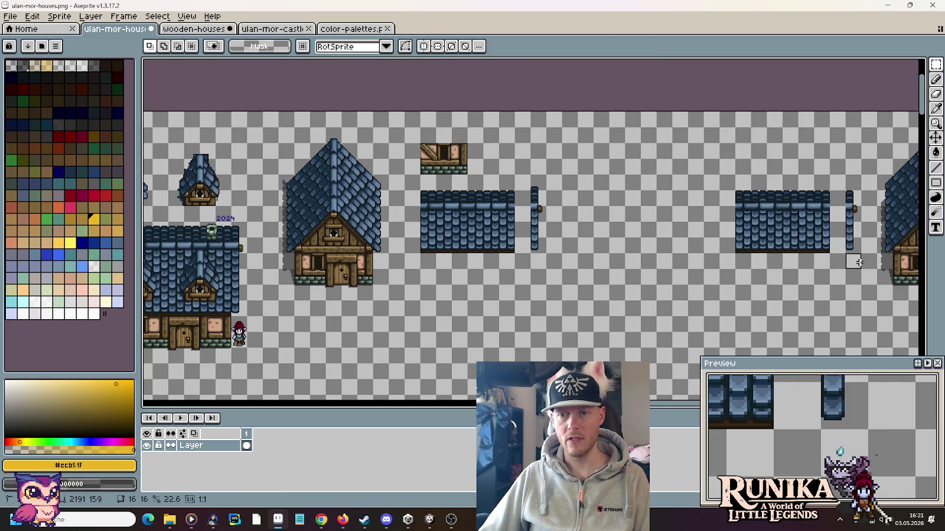
pyautogui.moveTo(824, 266); pyautogui.dragTo(794, 247)
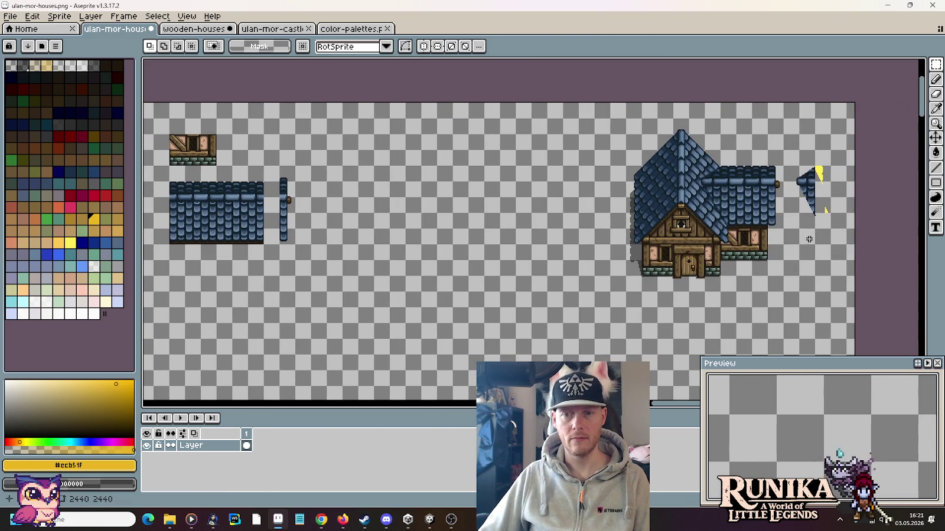
# Move the larger blue-roofed house about 490 px left and place a duplicate to its right
pyautogui.moveTo(848, 308); pyautogui.dragTo(608, 118)
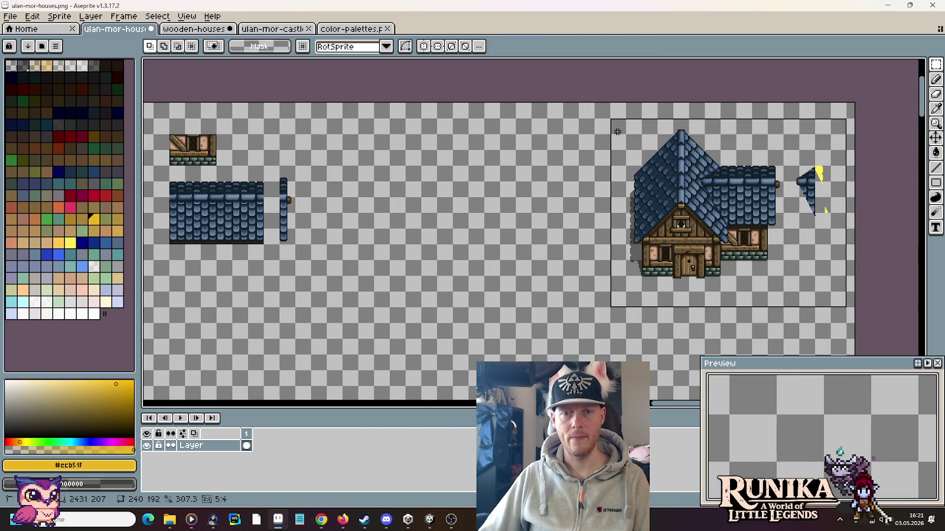
pyautogui.moveTo(689, 193); pyautogui.dragTo(361, 164)
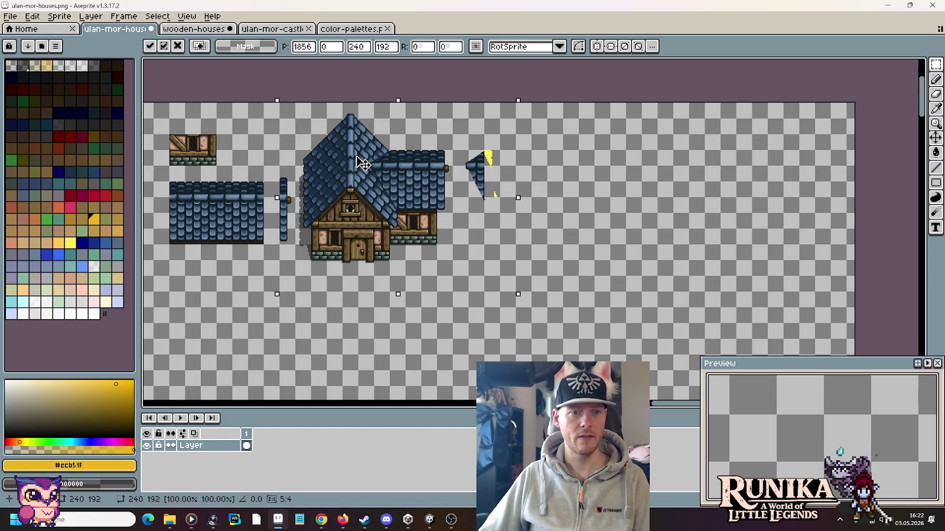
pyautogui.moveTo(393, 198); pyautogui.dragTo(614, 202)
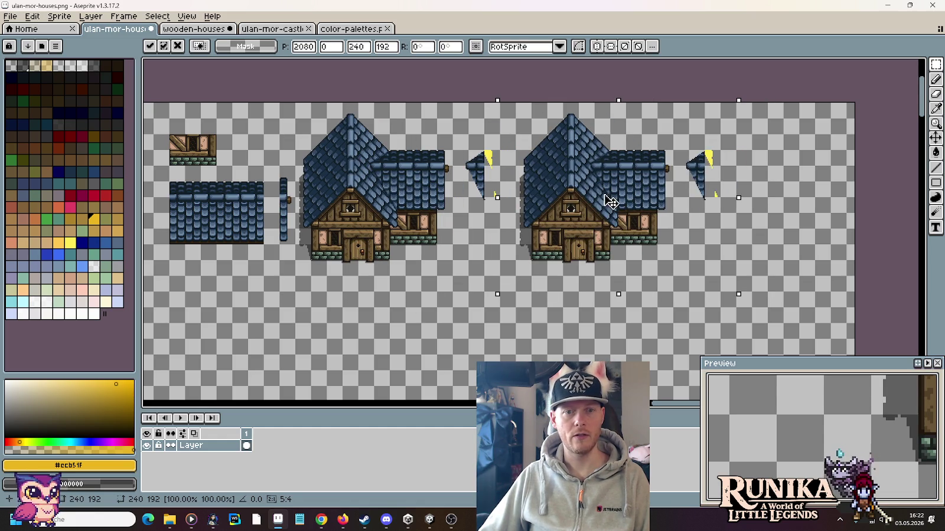
pyautogui.press('Return')
pyautogui.moveTo(792, 243); pyautogui.dragTo(704, 147)
pyautogui.click(610, 157)
# Paste the green chimney onto the copy's roof beside the ridge and commit it
pyautogui.hotkey('ctrl', 'v')
pyautogui.scroll(5, 565, 143)
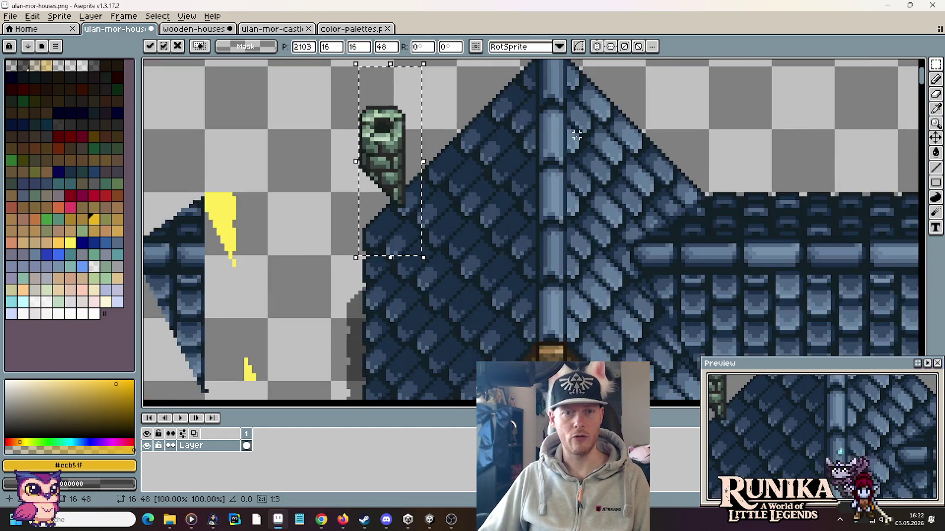
pyautogui.moveTo(358, 239); pyautogui.dragTo(567, 218)
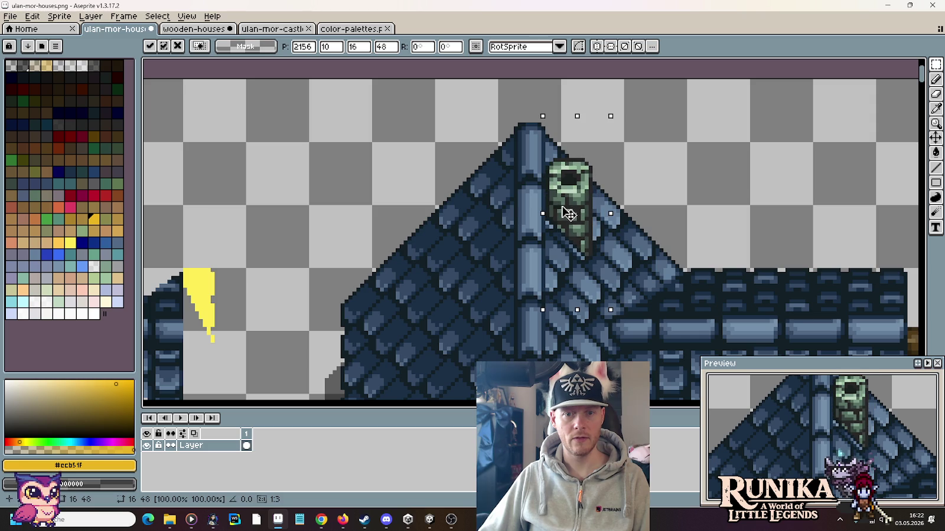
pyautogui.moveTo(566, 219); pyautogui.dragTo(570, 220)
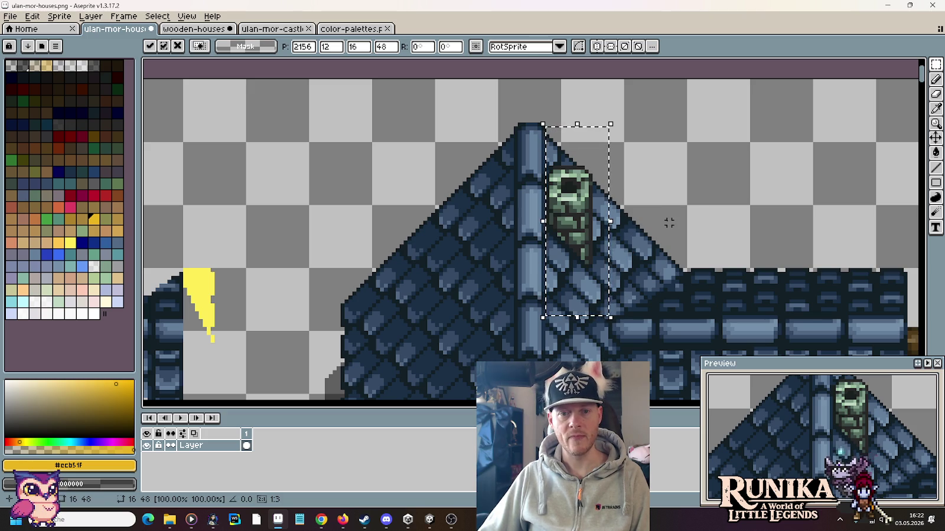
pyautogui.press('Return')
pyautogui.scroll(-3, 677, 195)
pyautogui.scroll(-2, 676, 194)
pyautogui.hscroll(3, 614, 233)
pyautogui.scroll(1, 614, 236)
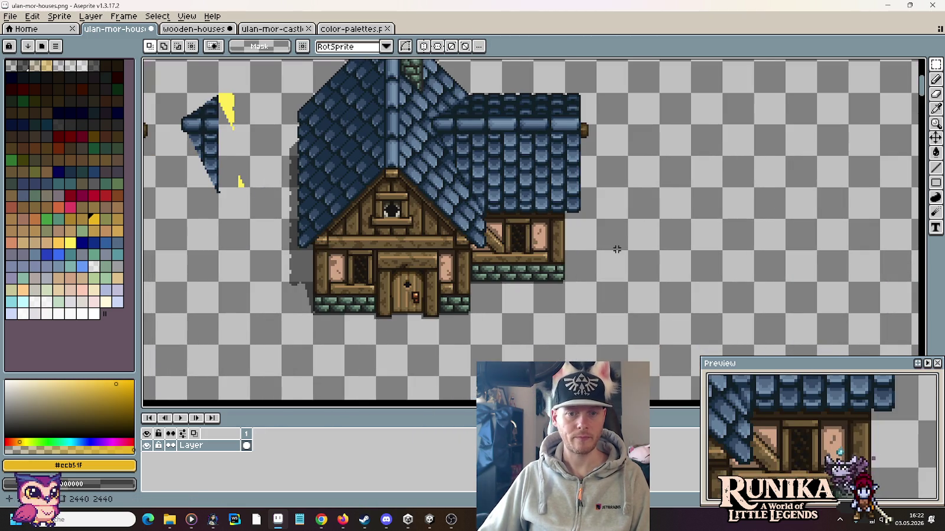
# Mark a 48×16 area beneath the chimney house, then clear the selection
pyautogui.moveTo(630, 308); pyautogui.dragTo(661, 312)
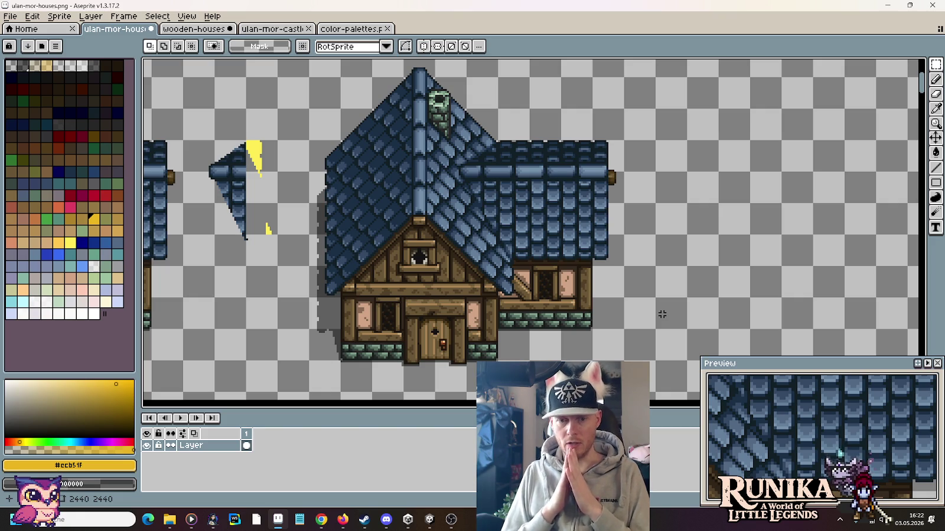
pyautogui.moveTo(500, 329); pyautogui.dragTo(577, 348)
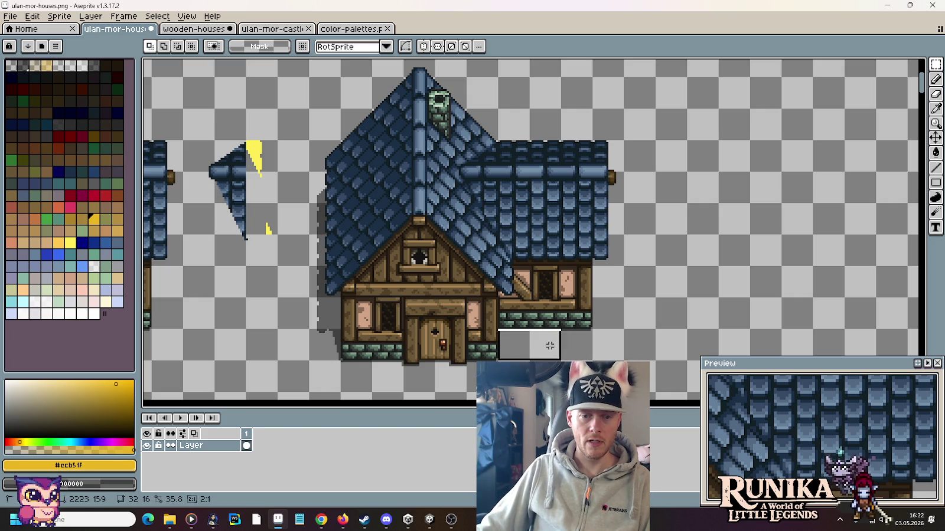
pyautogui.hotkey('ctrl', 'd')
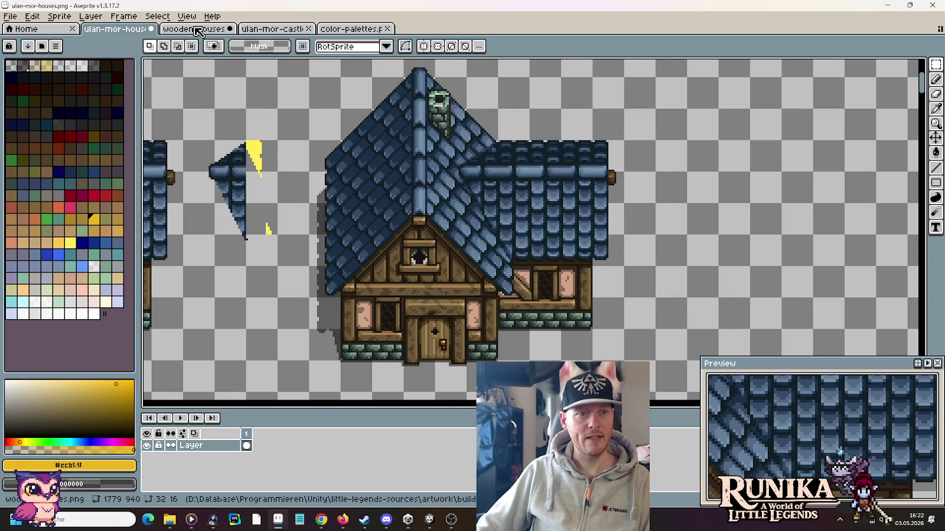
# Trial-paste a 128×128 wooden house over the blue-roof house, then discard it
pyautogui.hotkey('ctrl', 'Tab')
pyautogui.moveTo(636, 286); pyautogui.dragTo(513, 161)
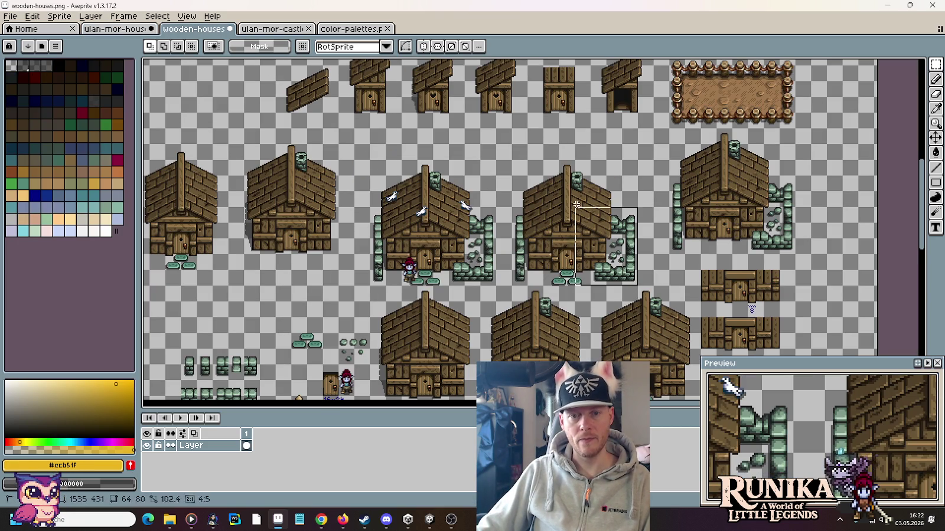
pyautogui.hotkey('ctrl', 'c')
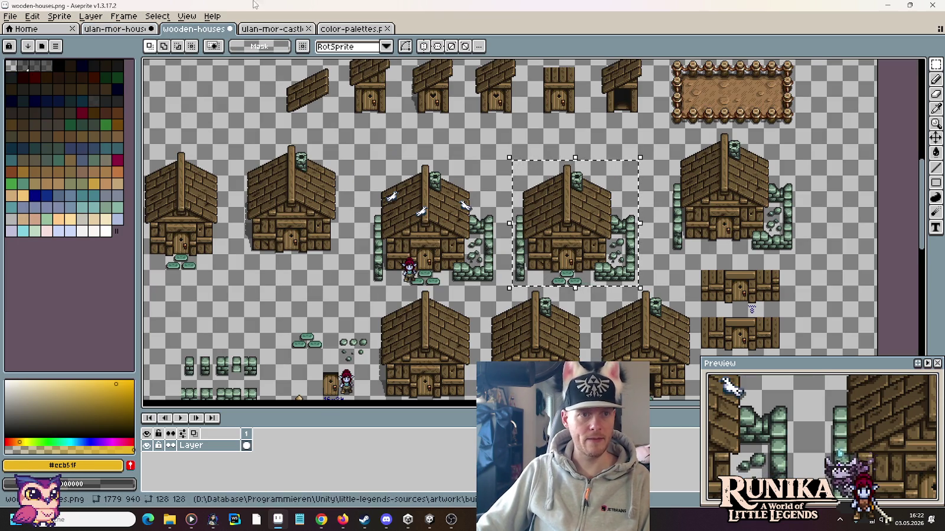
pyautogui.hotkey('ctrl', 'shift', 'Tab')
pyautogui.hotkey('ctrl', 'v')
pyautogui.moveTo(521, 200)
pyautogui.mouseDown()
pyautogui.moveTo(456, 235)
pyautogui.moveTo(468, 239)
pyautogui.mouseUp()
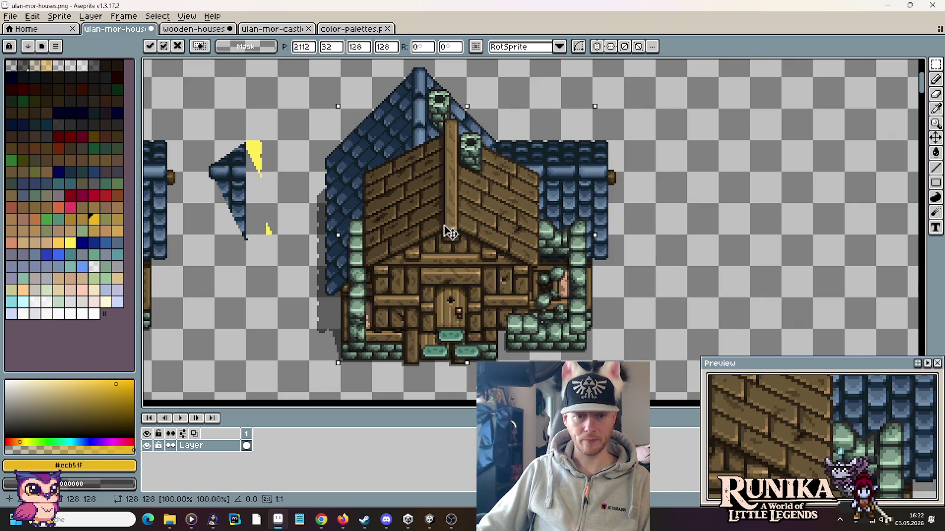
pyautogui.moveTo(450, 232); pyautogui.dragTo(463, 235)
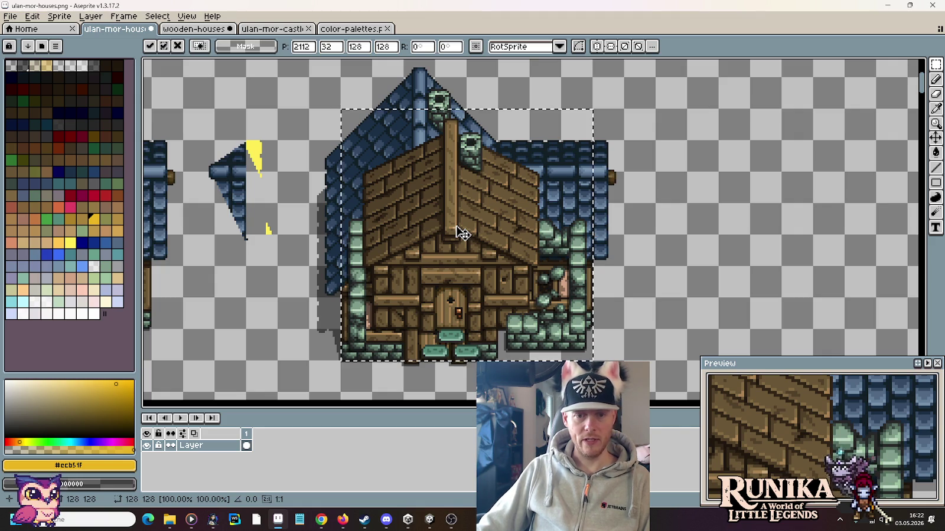
pyautogui.press('Escape')
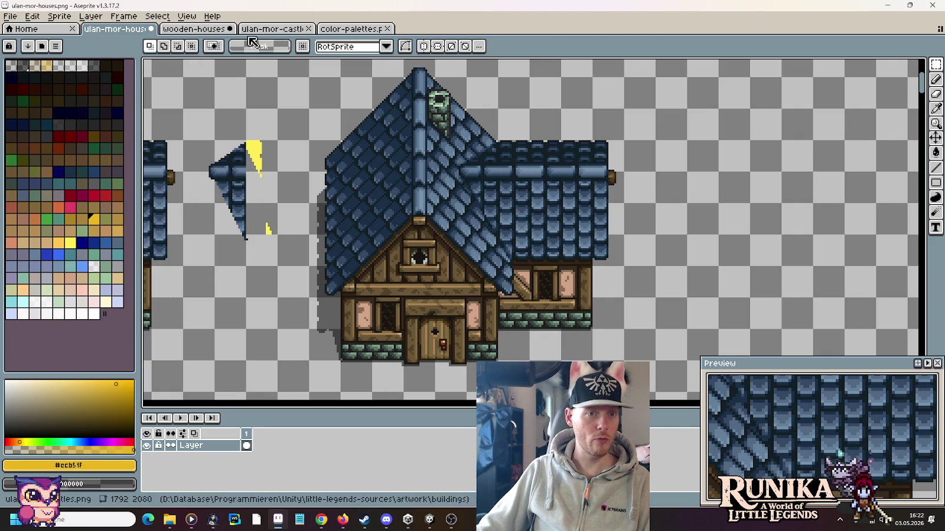
pyautogui.click(10, 16)
pyautogui.click(26, 41)
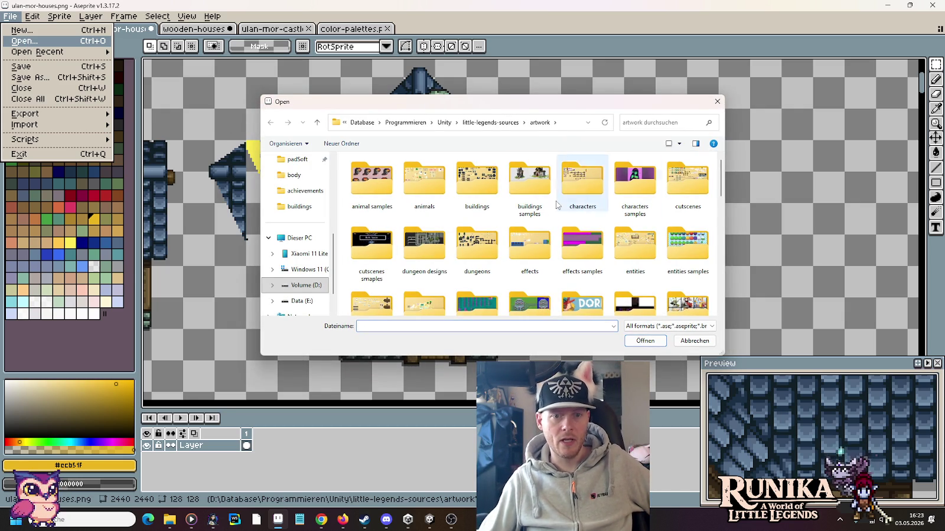
# Open buildings/wh-adventurers-guild.png, take its right blue-flower planter, and return to ulan-mor-houses
pyautogui.doubleClick(457, 199)
pyautogui.scroll(-3, 457, 199)
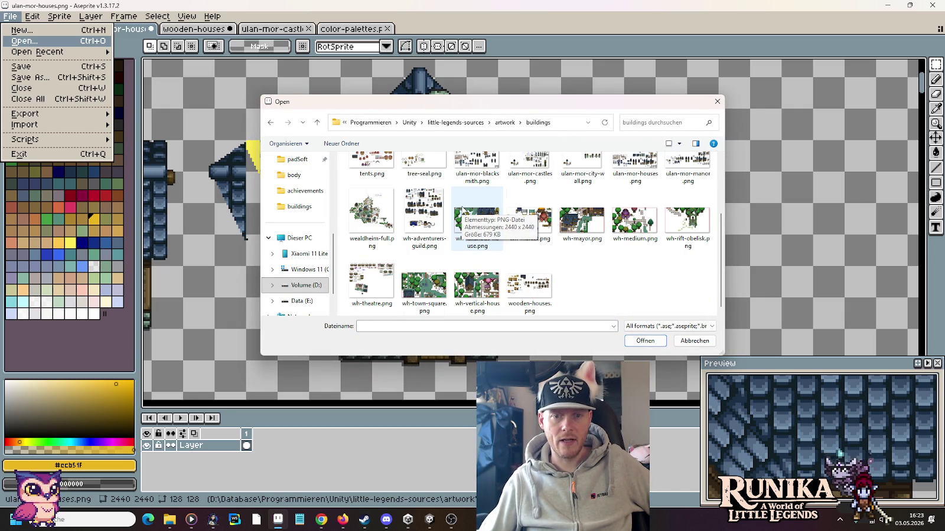
pyautogui.doubleClick(423, 226)
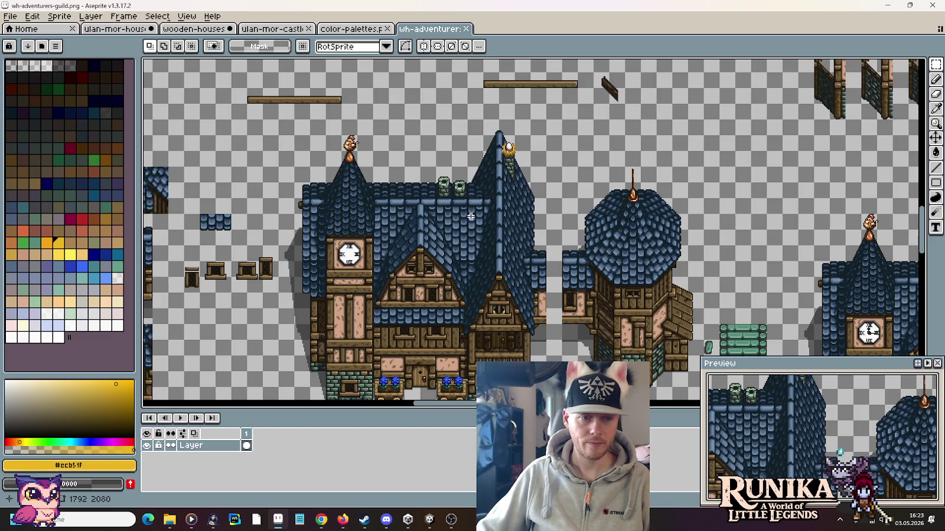
pyautogui.scroll(-4, 620, 276)
pyautogui.hscroll(-5, 620, 277)
pyautogui.scroll(-2, 559, 249)
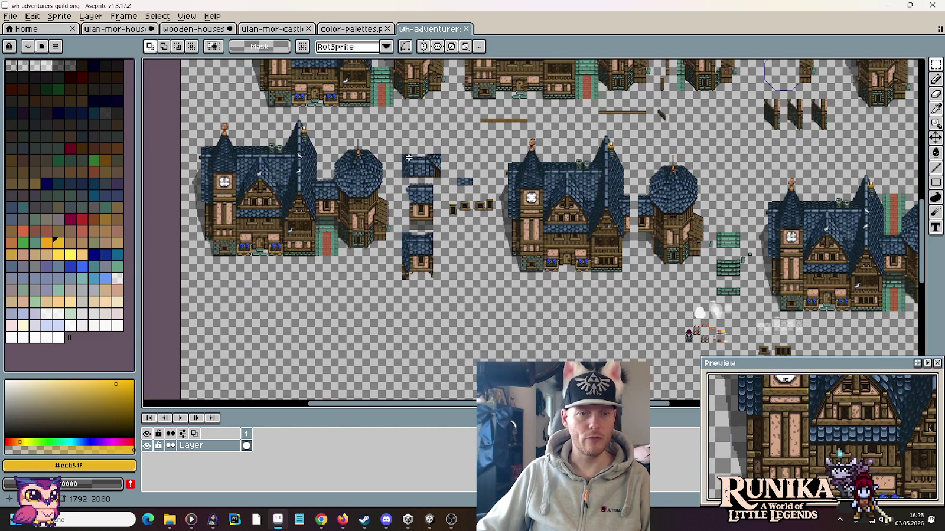
pyautogui.scroll(3, 436, 159)
pyautogui.scroll(4, 339, 159)
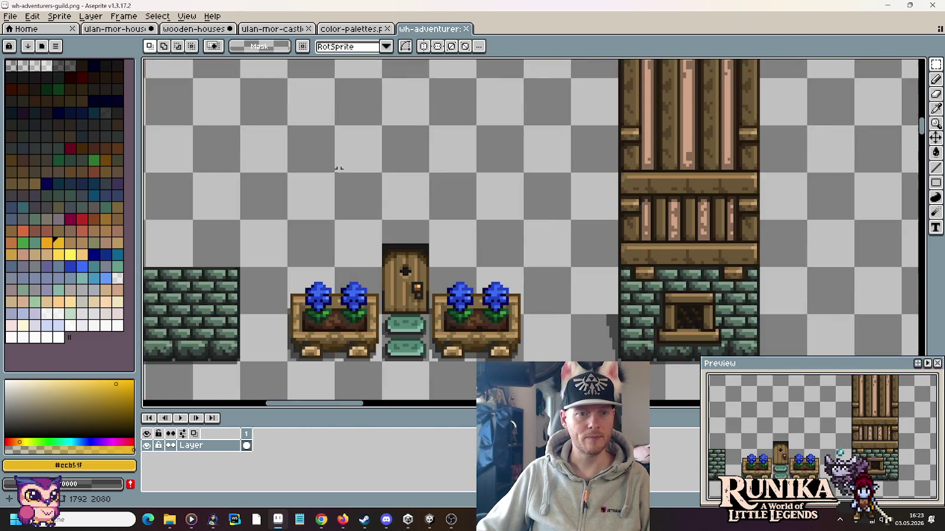
pyautogui.moveTo(524, 363); pyautogui.dragTo(426, 265)
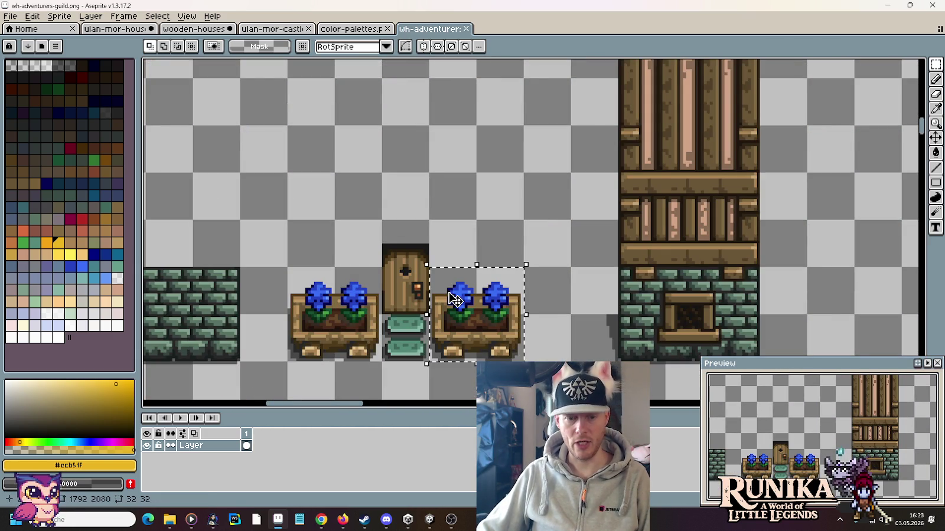
pyautogui.click(134, 29)
pyautogui.hscroll(3, 532, 236)
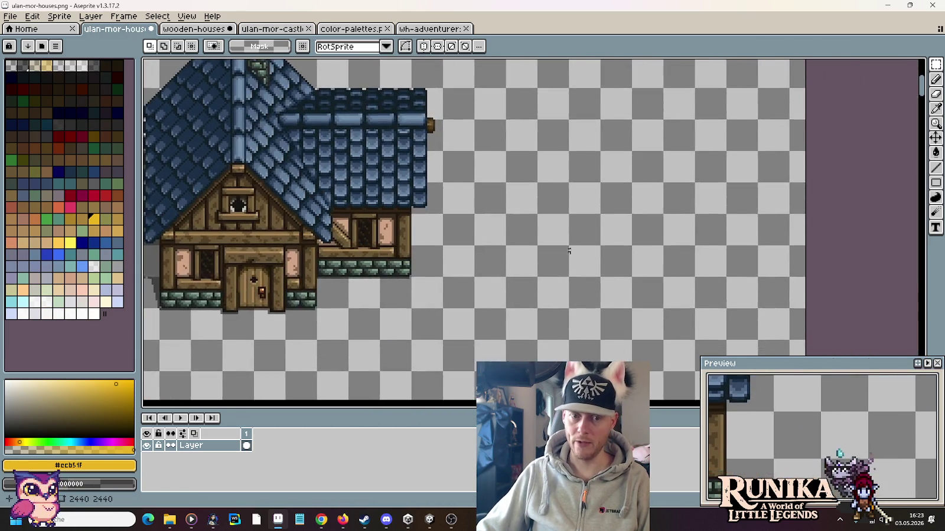
# Paste the blue-flower planter right of the house and commit its placement
pyautogui.scroll(2, 532, 236)
pyautogui.hotkey('ctrl', 'v')
pyautogui.moveTo(554, 255); pyautogui.dragTo(525, 267)
pyautogui.press('Return')
pyautogui.scroll(2, 543, 296)
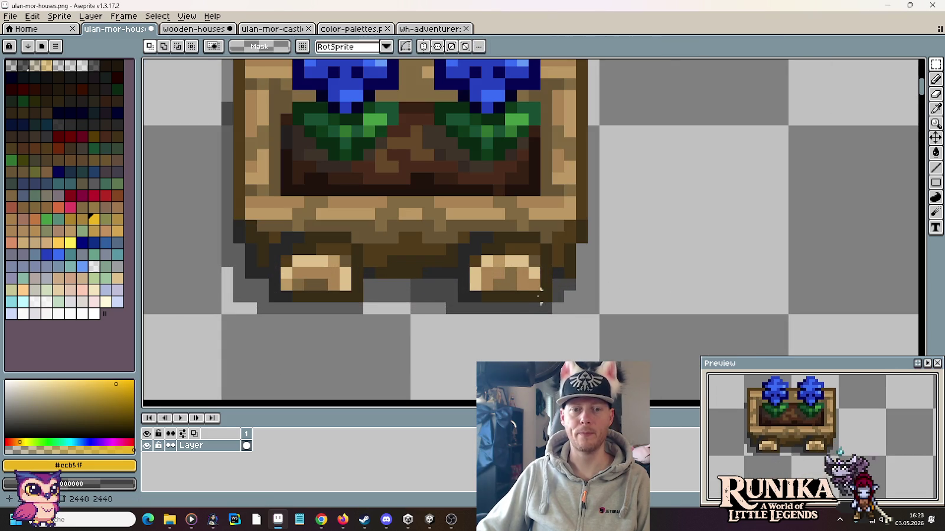
# Sample the planter's outline, then pick the darkest Holz brown (#1F180C) from color-palettes
pyautogui.press('i')
pyautogui.click(420, 287)
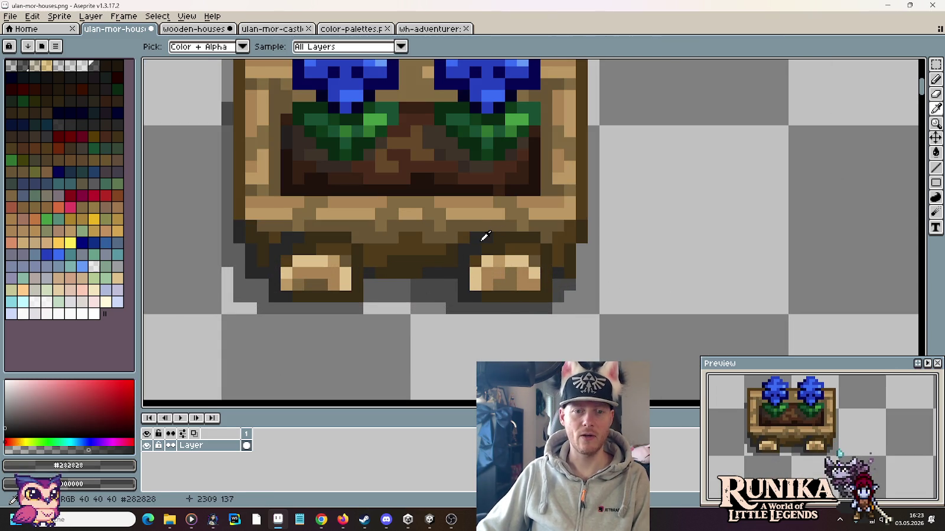
pyautogui.scroll(-1, 486, 236)
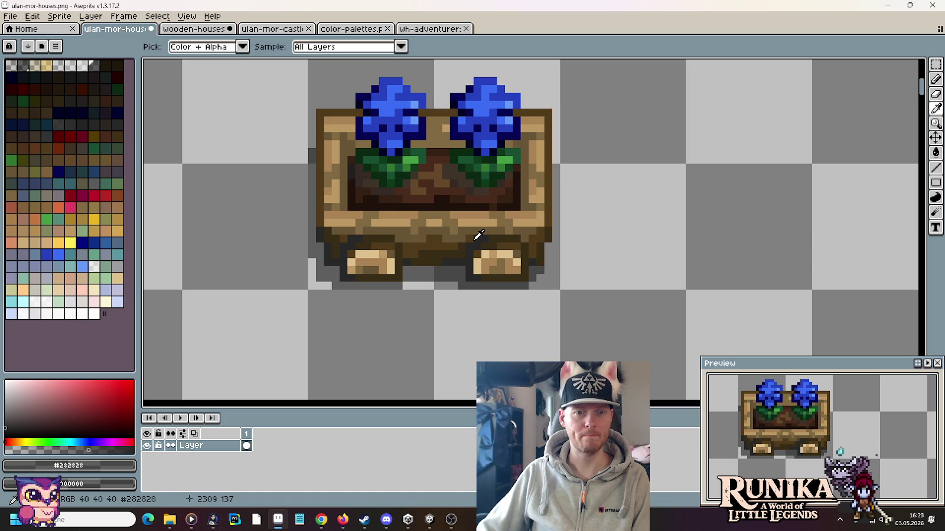
pyautogui.click(351, 28)
pyautogui.scroll(-3, 504, 260)
pyautogui.scroll(-1, 504, 260)
pyautogui.moveTo(503, 261)
pyautogui.mouseDown()
pyautogui.moveTo(513, 162)
pyautogui.moveTo(492, 313)
pyautogui.moveTo(496, 525)
pyautogui.mouseUp()
pyautogui.scroll(3, 514, 162)
pyautogui.scroll(2, 541, 167)
pyautogui.scroll(1, 541, 167)
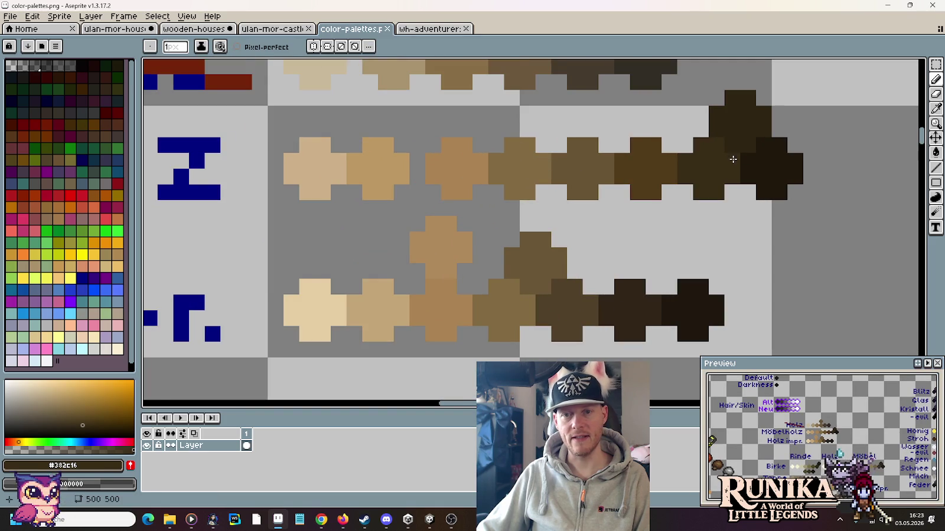
pyautogui.scroll(3, 733, 155)
pyautogui.scroll(-2, 665, 203)
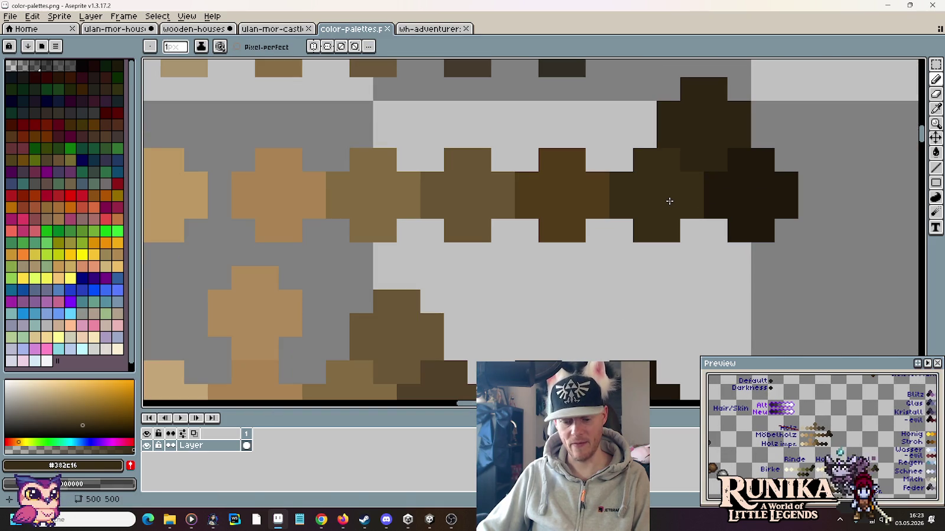
pyautogui.keyDown('alt'); pyautogui.click(732, 182); pyautogui.keyUp('alt')
pyautogui.click(195, 28)
pyautogui.click(128, 30)
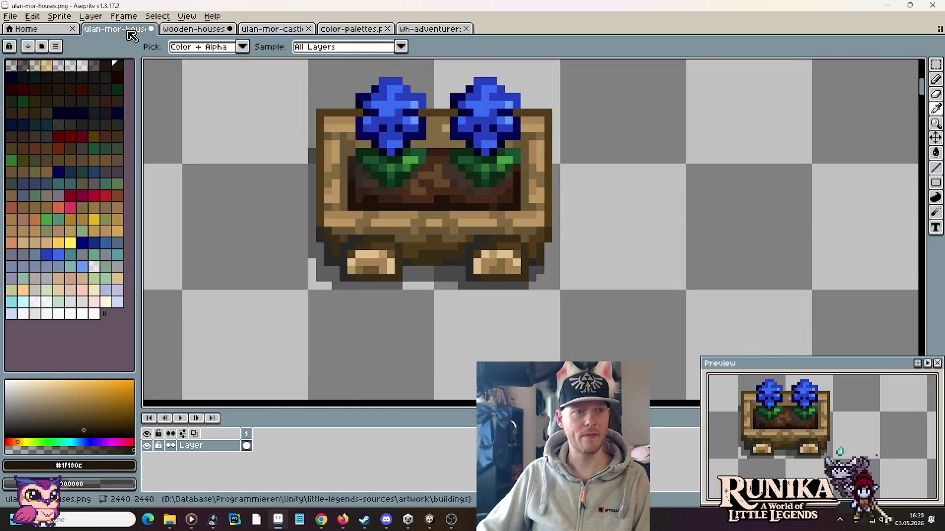
# Paint dark brown outline pixels along the planter's bottom
pyautogui.scroll(2, 519, 263)
pyautogui.moveTo(500, 261); pyautogui.dragTo(668, 263)
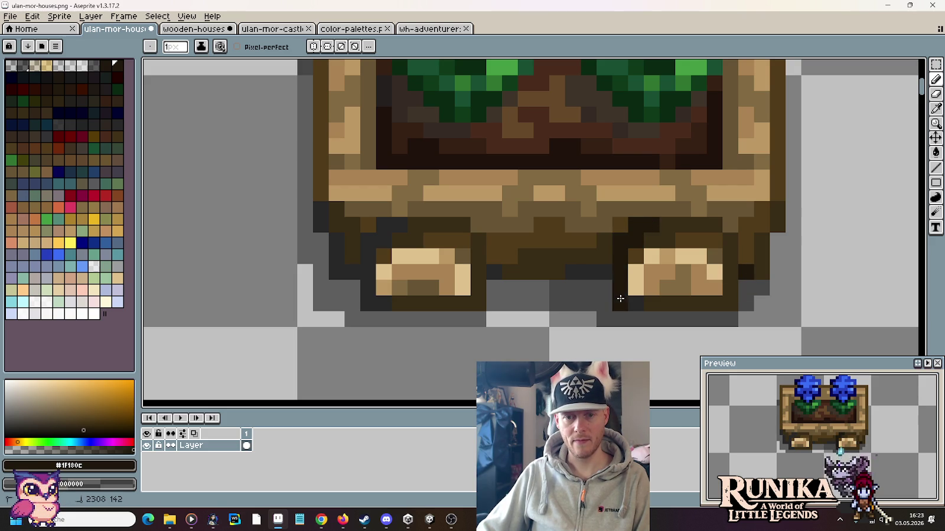
pyautogui.click(569, 274)
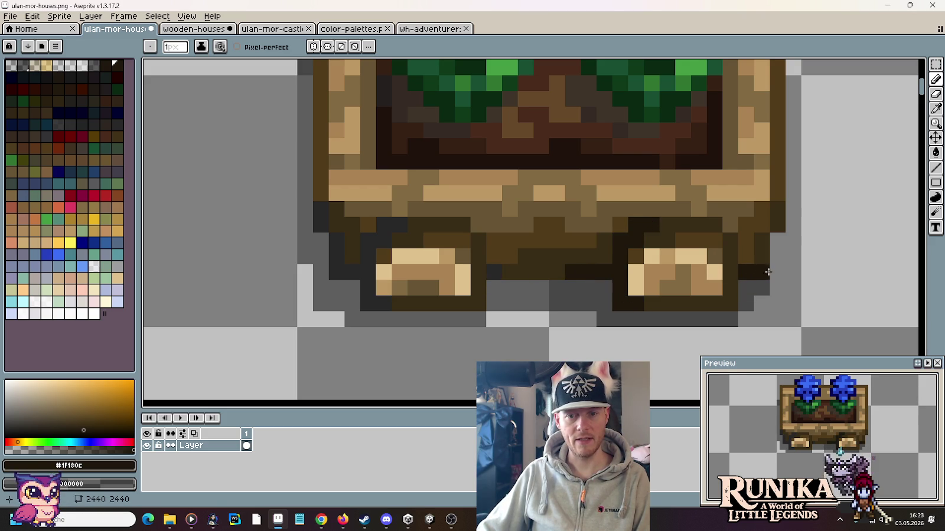
pyautogui.scroll(1, 754, 266)
pyautogui.scroll(1, 729, 264)
pyautogui.keyDown('alt'); pyautogui.click(700, 232); pyautogui.keyUp('alt')
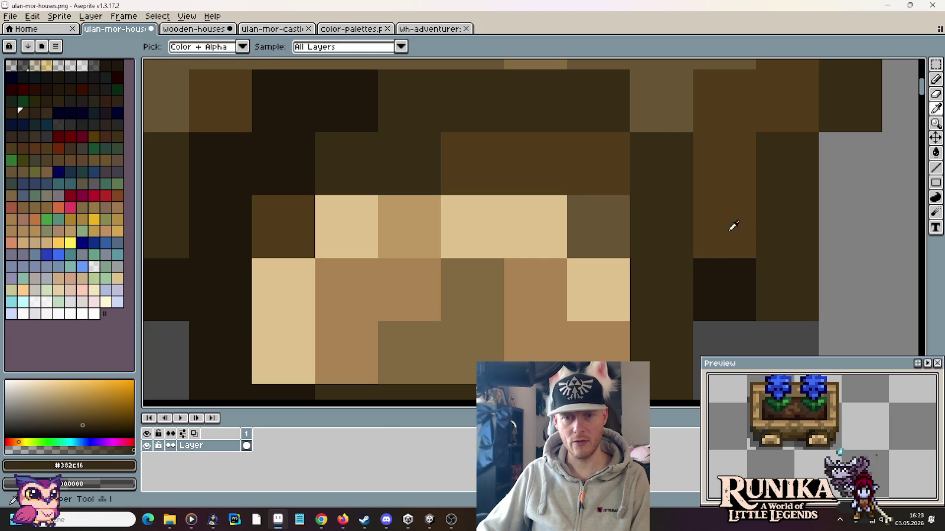
pyautogui.scroll(-2, 768, 230)
pyautogui.keyDown('alt'); pyautogui.click(754, 244); pyautogui.keyUp('alt')
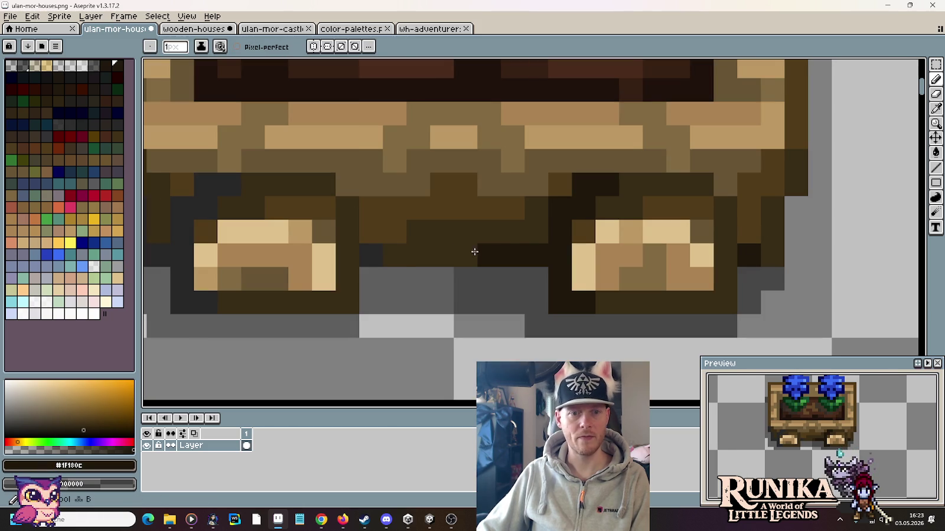
pyautogui.click(378, 257)
# Darken the planter's left edge and bottom-left corner outline in dark brown
pyautogui.moveTo(360, 271); pyautogui.dragTo(674, 286)
pyautogui.moveTo(520, 318); pyautogui.dragTo(539, 195)
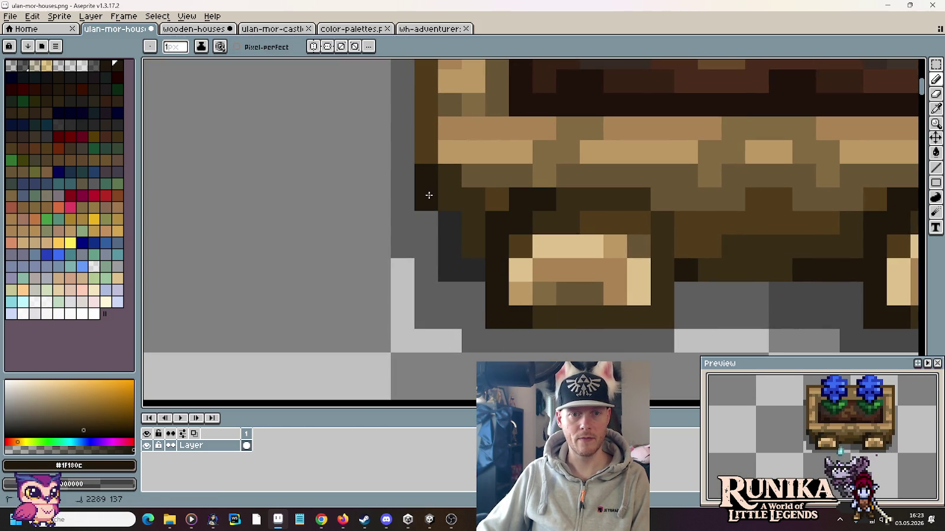
pyautogui.moveTo(431, 187); pyautogui.dragTo(477, 272)
pyautogui.scroll(-2, 477, 272)
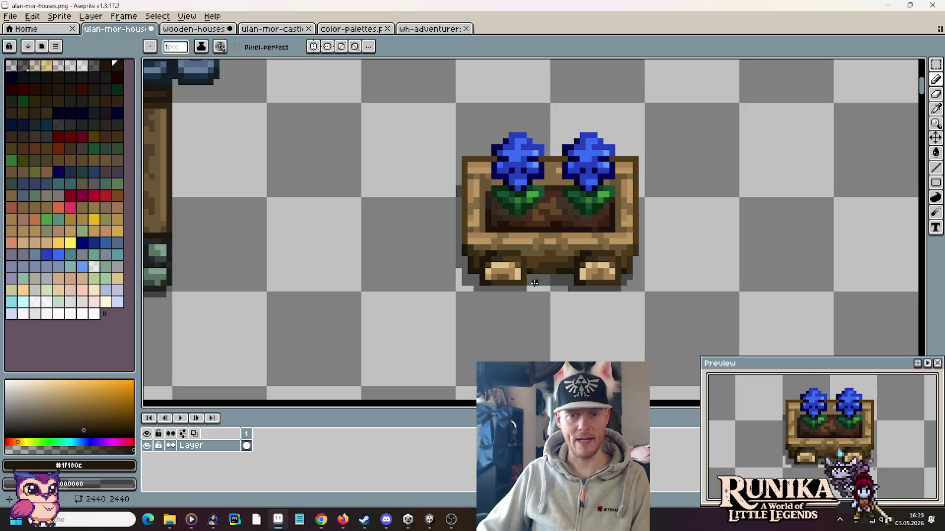
pyautogui.keyDown('alt'); pyautogui.click(551, 272); pyautogui.keyUp('alt')
# Copy the flower planter onto the house and nudge the copy into place
pyautogui.press('e')
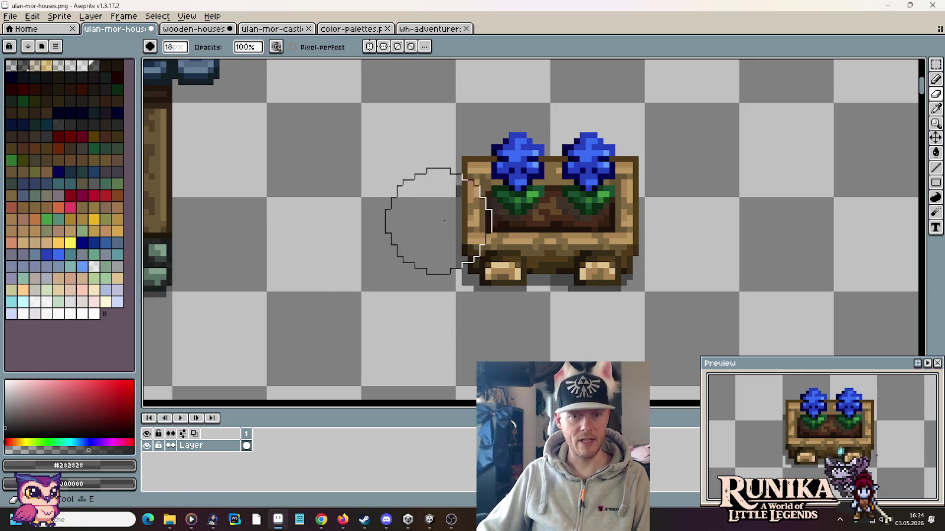
pyautogui.press('m')
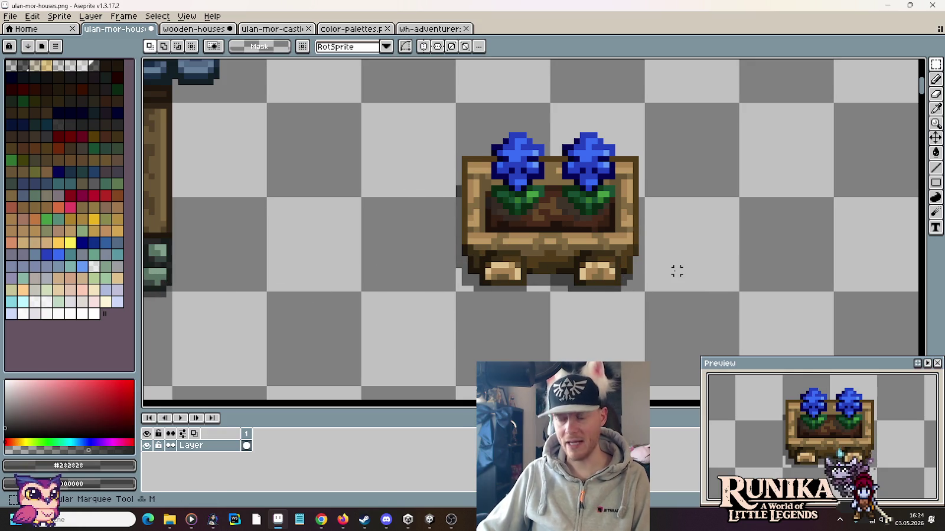
pyautogui.scroll(-2, 671, 271)
pyautogui.scroll(-1, 671, 271)
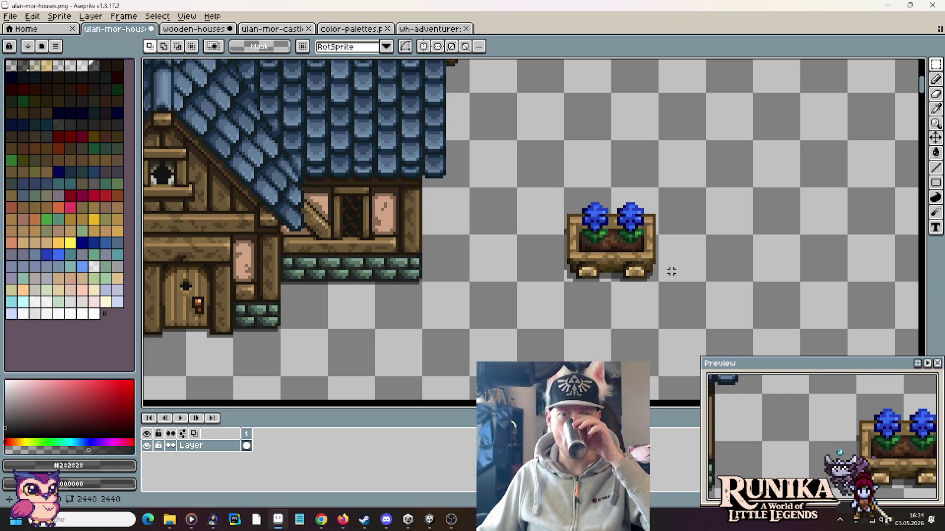
pyautogui.moveTo(649, 275); pyautogui.dragTo(577, 213)
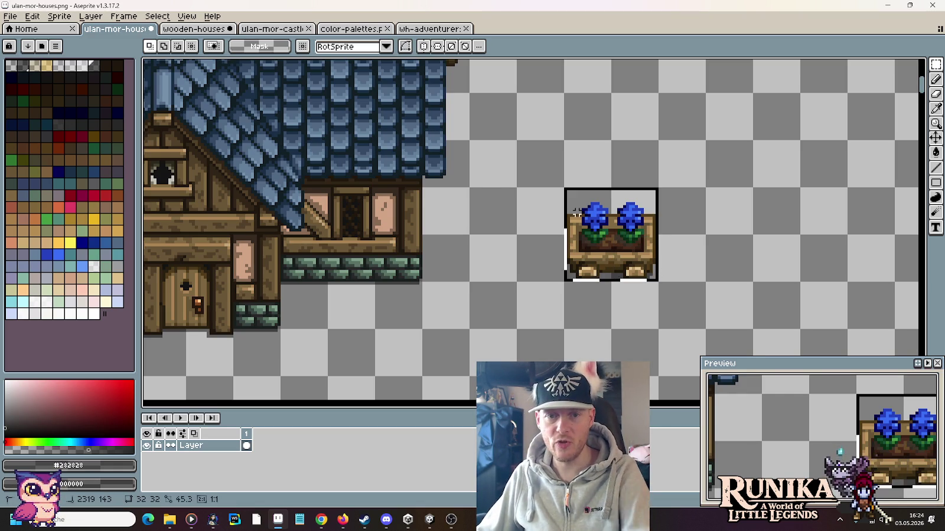
pyautogui.scroll(-1, 664, 249)
pyautogui.hscroll(-3, 664, 249)
pyautogui.moveTo(775, 279); pyautogui.dragTo(601, 300)
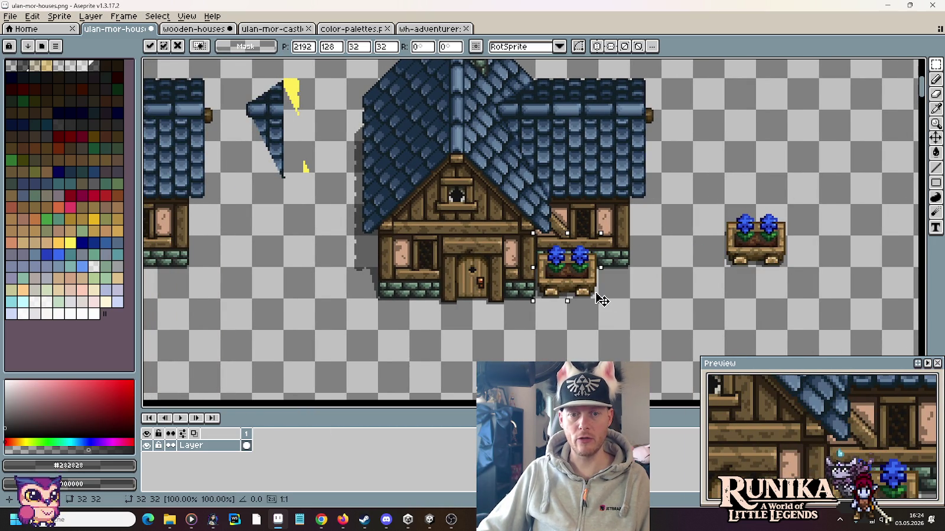
pyautogui.moveTo(601, 300); pyautogui.dragTo(769, 179)
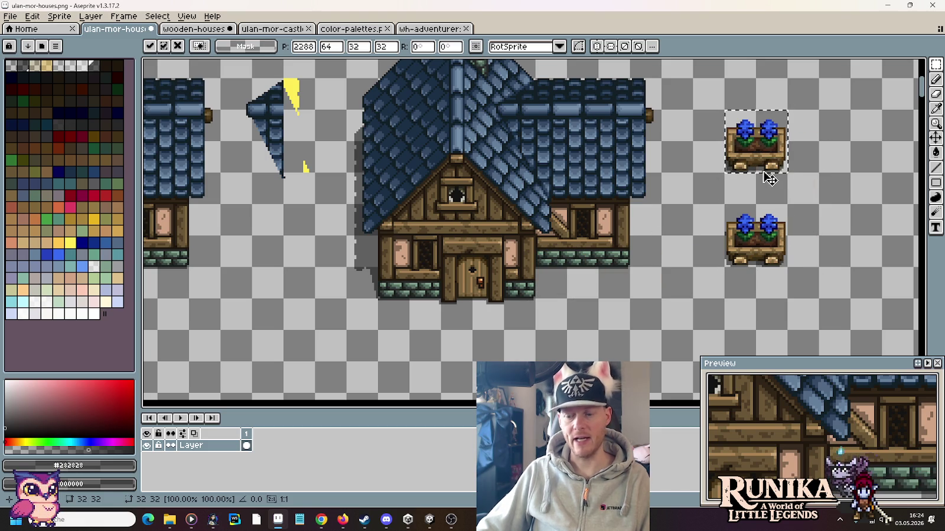
pyautogui.press('Escape')
# Duplicate the flower box above itself and shift its right half rightward into a second planter
pyautogui.moveTo(755, 219); pyautogui.dragTo(586, 251)
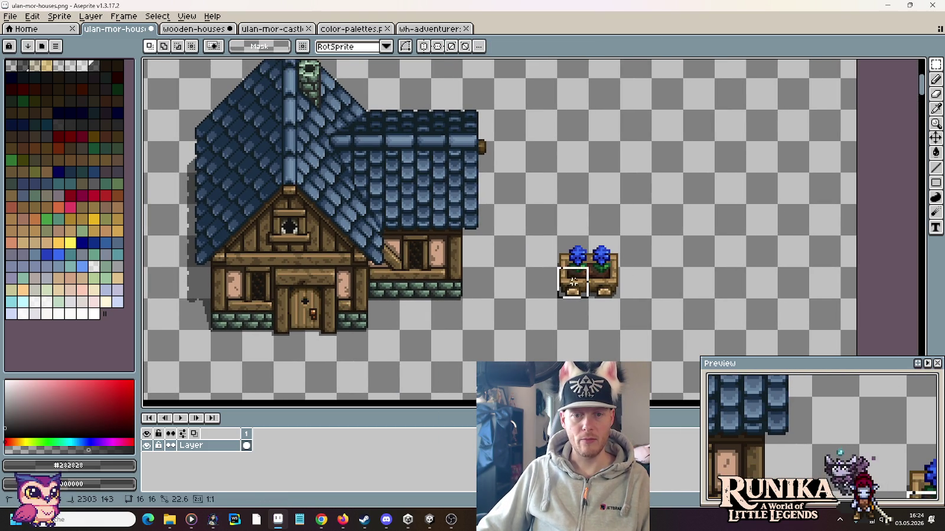
pyautogui.moveTo(572, 282)
pyautogui.mouseDown()
pyautogui.moveTo(606, 227)
pyautogui.moveTo(589, 172)
pyautogui.mouseUp()
pyautogui.press('Escape')
pyautogui.moveTo(602, 206)
pyautogui.mouseDown()
pyautogui.moveTo(633, 206)
pyautogui.moveTo(600, 274)
pyautogui.mouseUp()
pyautogui.press('Escape')
pyautogui.scroll(2, 591, 213)
pyautogui.scroll(2, 591, 213)
pyautogui.scroll(1, 583, 269)
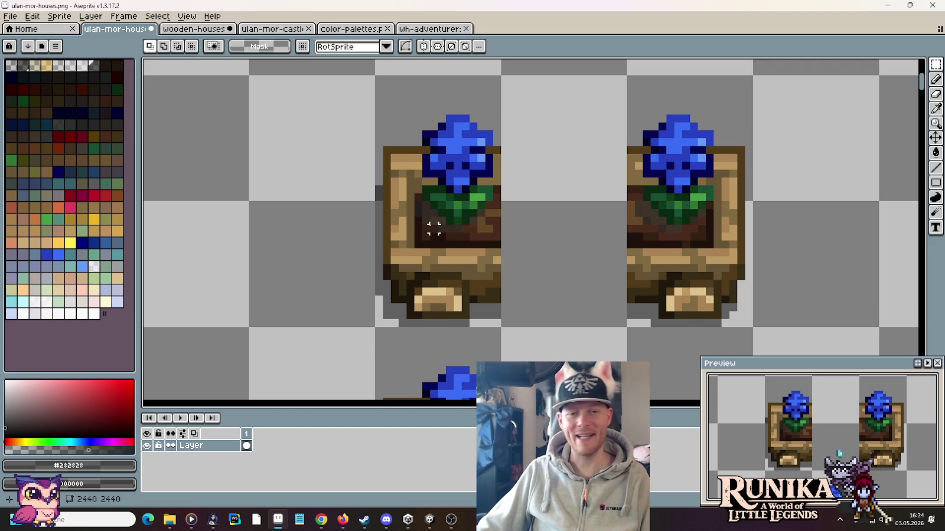
pyautogui.scroll(5, 426, 213)
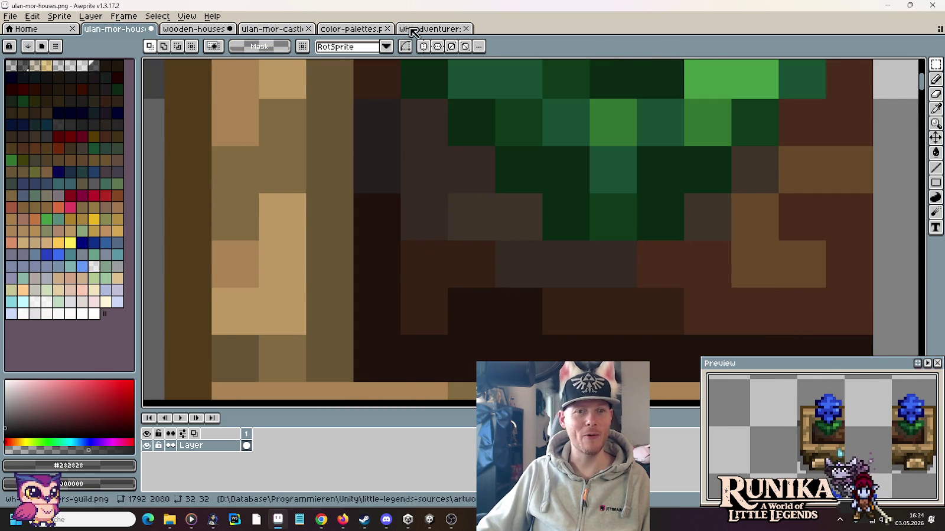
# Inspect the flower boxes on the wh-adventurers-guild sheet, zooming in and out around them
pyautogui.click(431, 29)
pyautogui.scroll(-3, 439, 249)
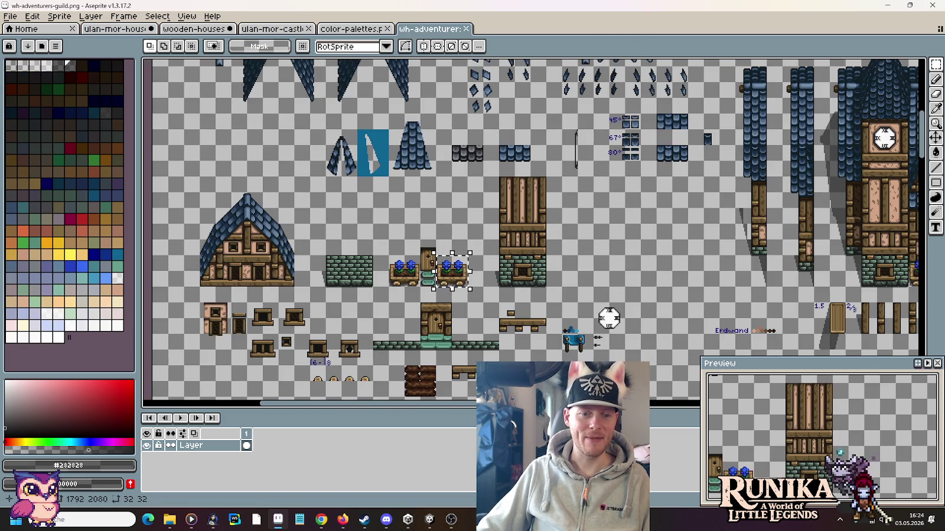
pyautogui.scroll(-5, 400, 195)
pyautogui.scroll(-3, 401, 196)
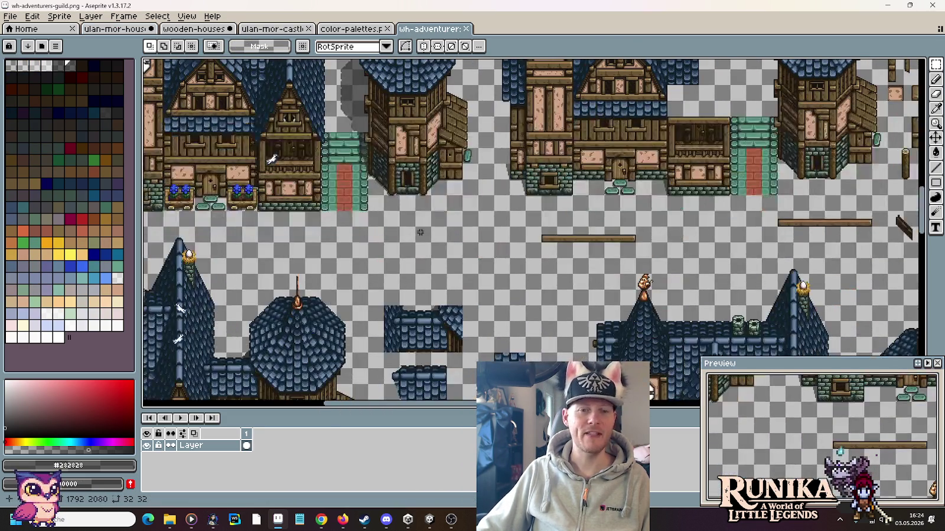
pyautogui.scroll(1, 401, 233)
pyautogui.scroll(-2, 422, 228)
pyautogui.scroll(-1, 513, 277)
pyautogui.scroll(1, 378, 132)
pyautogui.scroll(-1, 378, 133)
pyautogui.scroll(3, 531, 236)
pyautogui.scroll(-2, 586, 189)
pyautogui.scroll(1, 586, 189)
pyautogui.scroll(2, 586, 188)
pyautogui.scroll(-3, 532, 177)
pyautogui.scroll(-1, 502, 225)
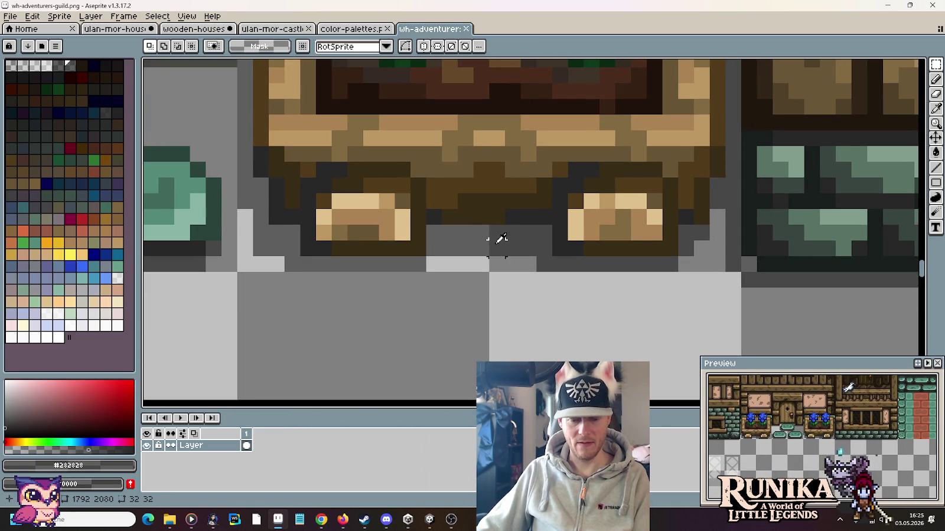
pyautogui.press('i')
pyautogui.scroll(-3, 501, 238)
pyautogui.scroll(-1, 501, 238)
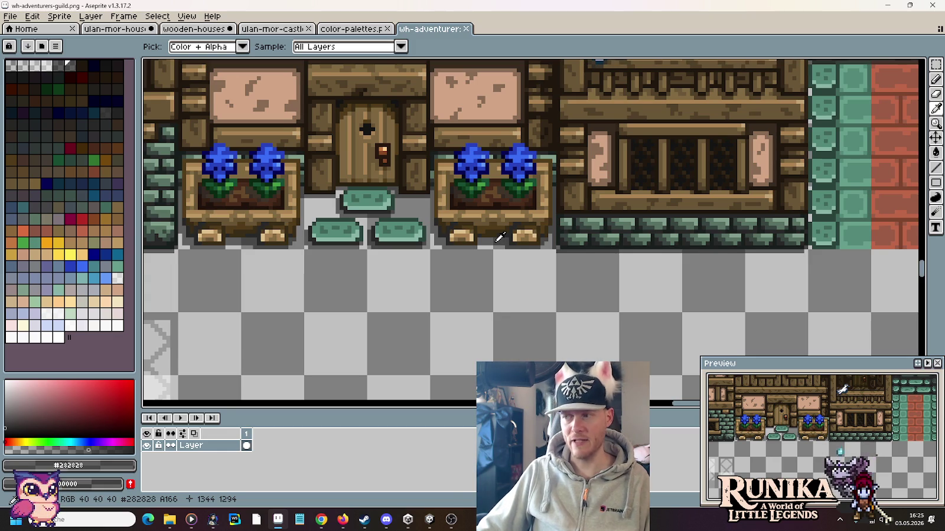
pyautogui.scroll(2, 500, 237)
pyautogui.scroll(1, 522, 242)
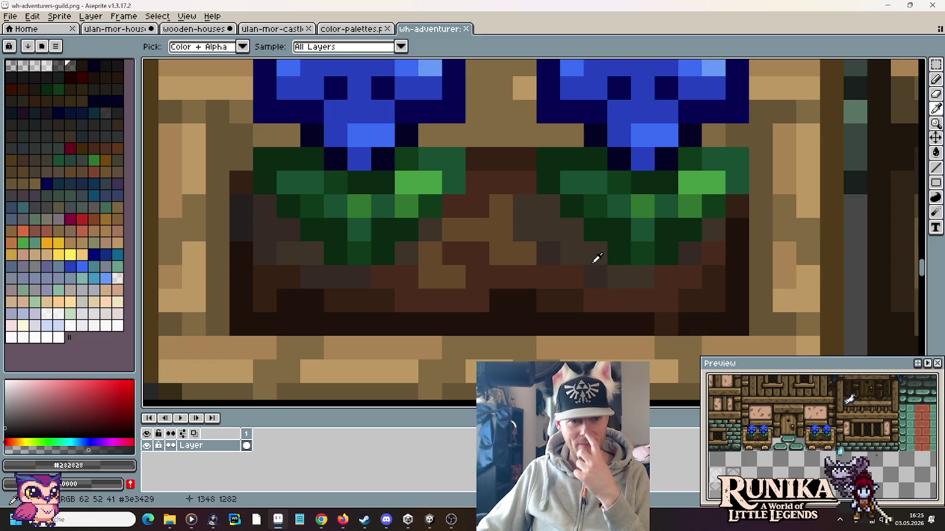
pyautogui.scroll(-4, 597, 258)
pyautogui.scroll(-4, 472, 195)
pyautogui.scroll(-2, 387, 138)
pyautogui.scroll(-2, 387, 137)
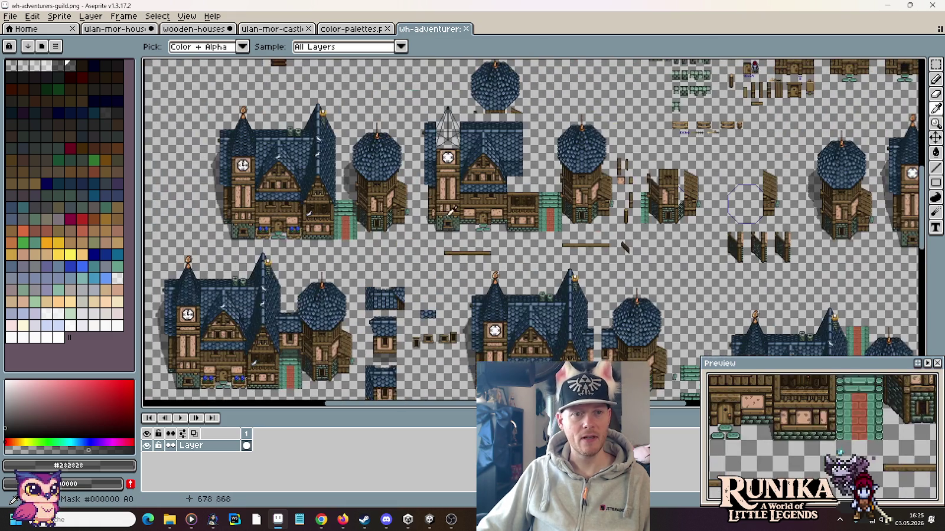
pyautogui.scroll(2, 561, 253)
pyautogui.moveTo(546, 253); pyautogui.dragTo(561, 252)
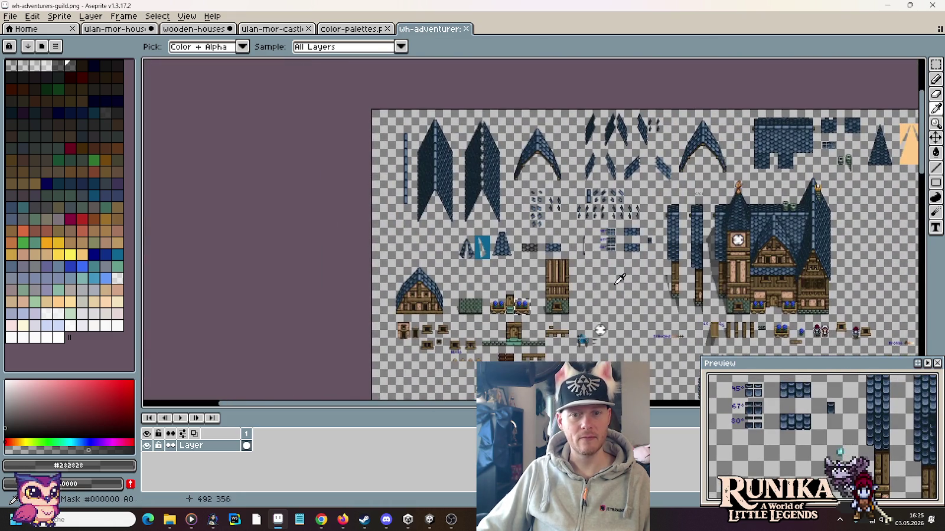
pyautogui.scroll(1, 561, 254)
pyautogui.scroll(2, 560, 274)
pyautogui.scroll(-1, 559, 277)
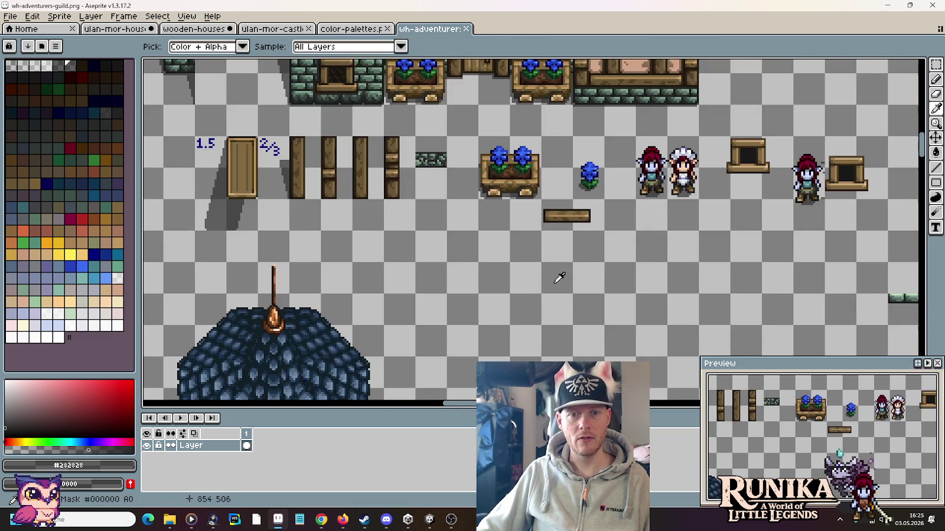
pyautogui.scroll(-1, 559, 277)
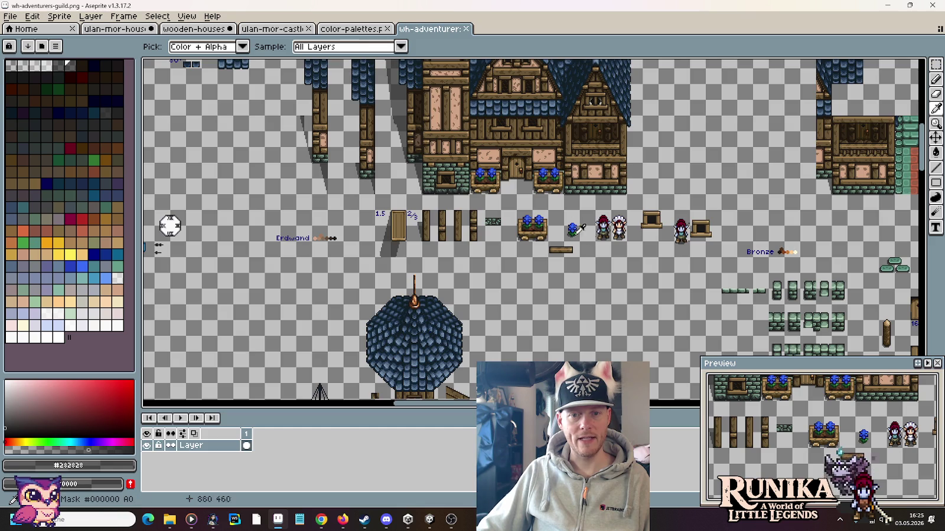
pyautogui.scroll(2, 558, 221)
pyautogui.scroll(1, 584, 238)
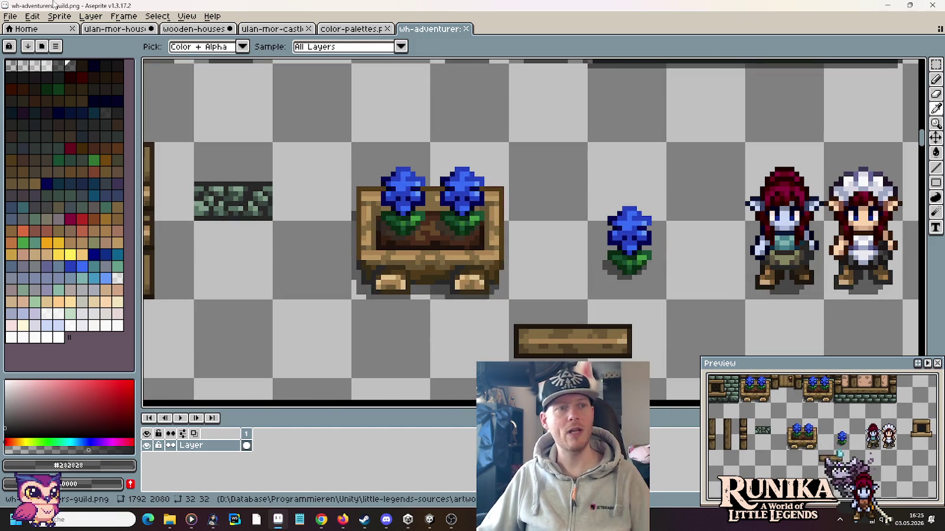
# Bring up the wooden-houses sheet and clear its existing selection
pyautogui.click(205, 31)
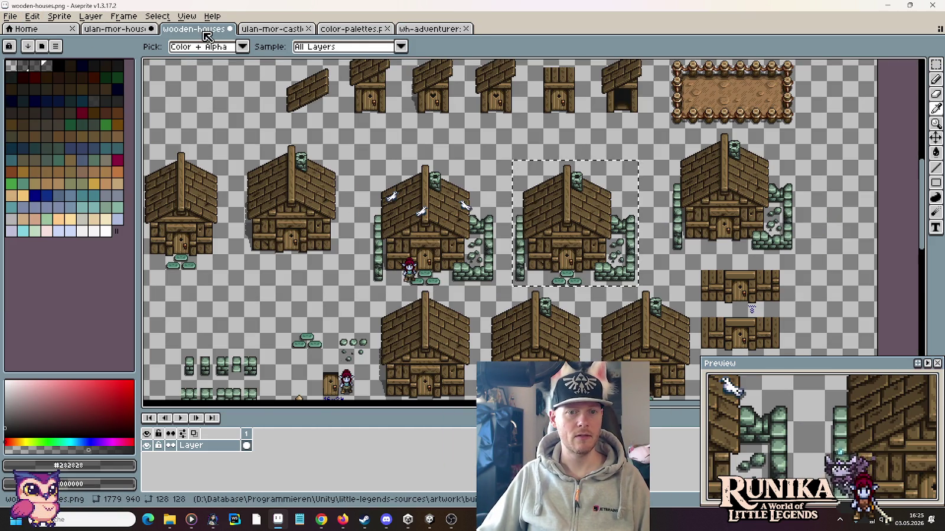
pyautogui.click(398, 247)
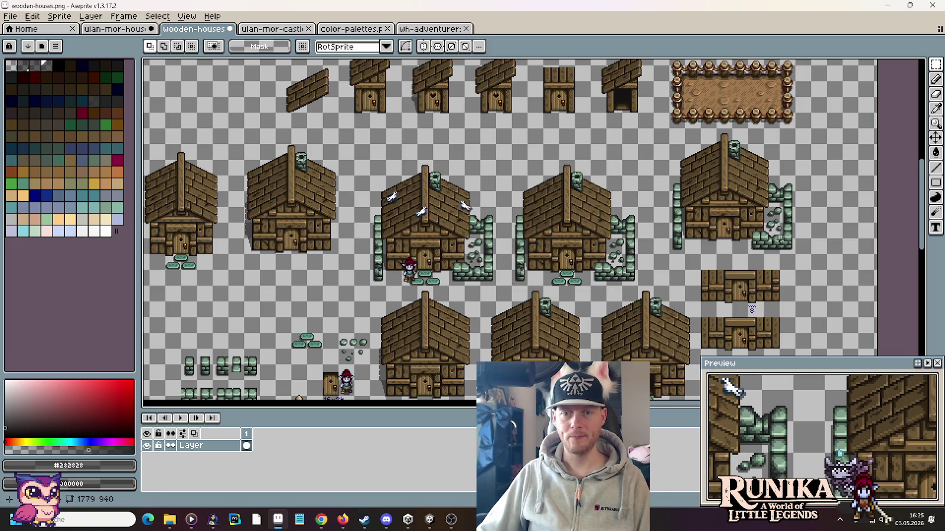
pyautogui.scroll(1, 801, 245)
pyautogui.scroll(1, 797, 247)
# Take the stone wall piece from wooden-houses and erase ulan-mor-houses' two single-flower planters
pyautogui.moveTo(652, 259); pyautogui.dragTo(757, 201)
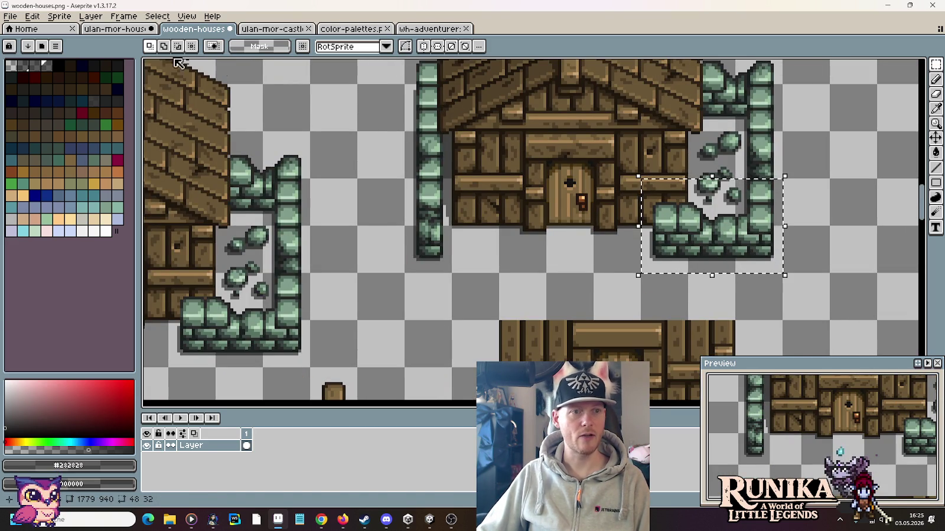
pyautogui.hotkey('ctrl', 'shift', 'Tab')
pyautogui.scroll(-3, 460, 196)
pyautogui.scroll(-4, 460, 197)
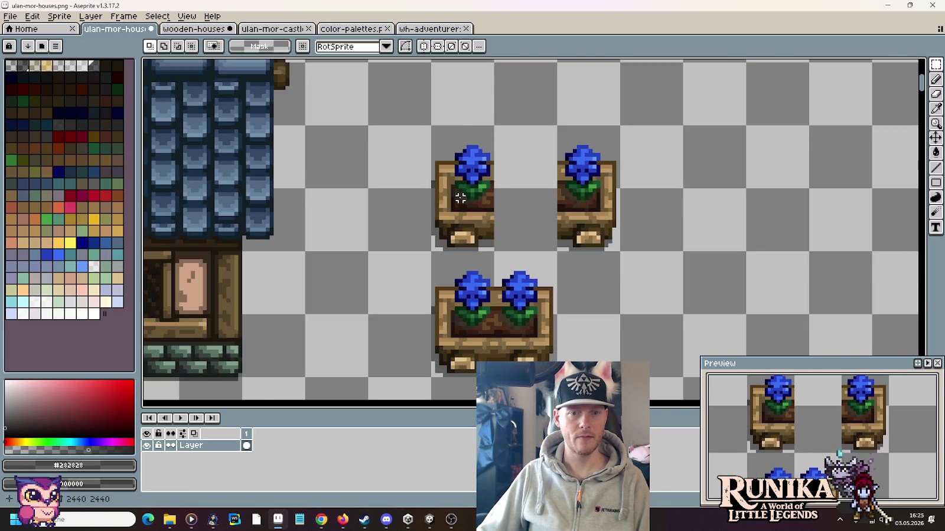
pyautogui.scroll(-1, 460, 198)
pyautogui.moveTo(412, 227); pyautogui.dragTo(583, 197)
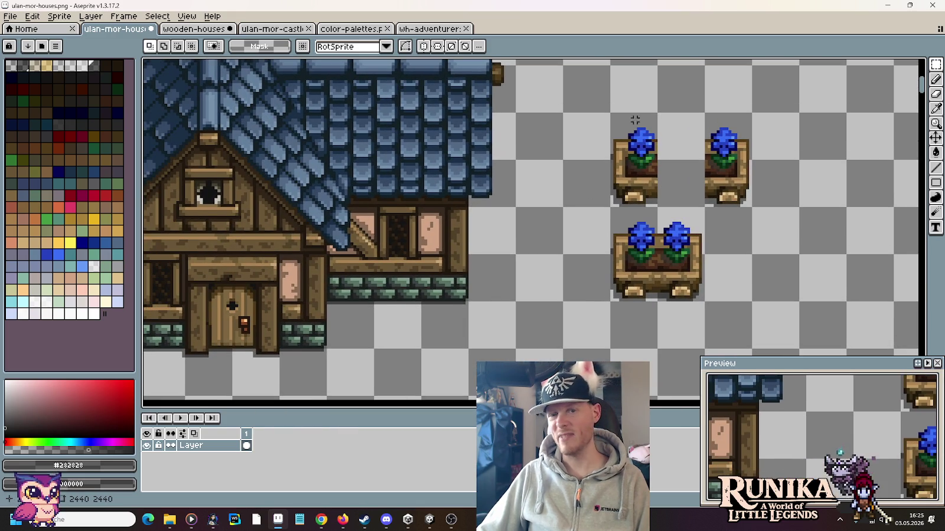
pyautogui.moveTo(729, 186); pyautogui.dragTo(606, 120)
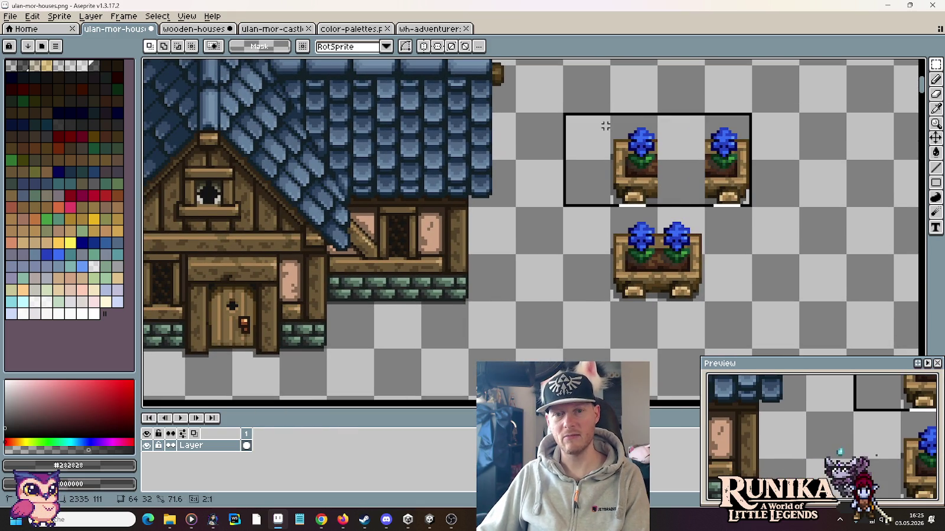
pyautogui.press('Delete')
# Paste the stone wall chunk to the right of the flower box
pyautogui.moveTo(597, 169); pyautogui.dragTo(625, 149)
pyautogui.moveTo(673, 160); pyautogui.dragTo(482, 204)
pyautogui.hotkey('ctrl', 'v')
pyautogui.moveTo(590, 233); pyautogui.dragTo(760, 186)
pyautogui.scroll(3, 761, 186)
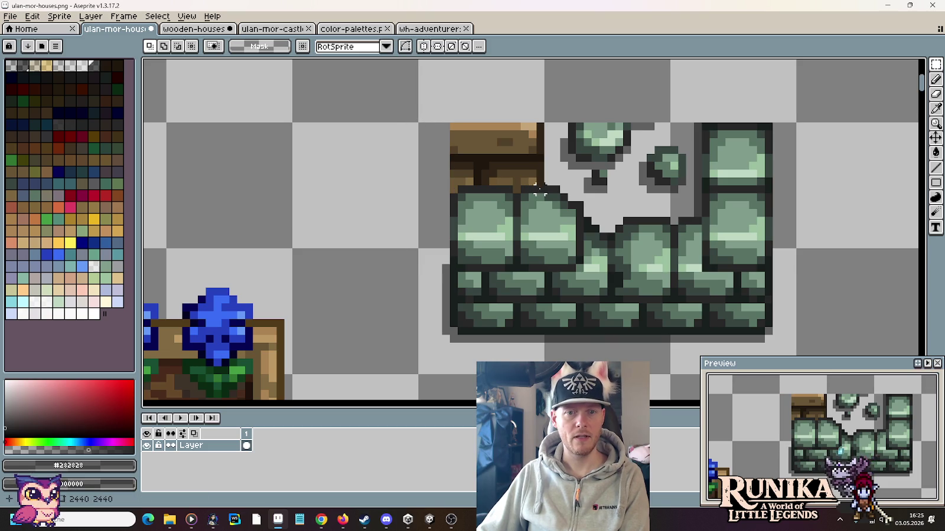
# Erase the wooden block above the pasted wall plus its stray outline pixels and stone blobs
pyautogui.moveTo(541, 187); pyautogui.dragTo(450, 122)
pyautogui.press('Delete')
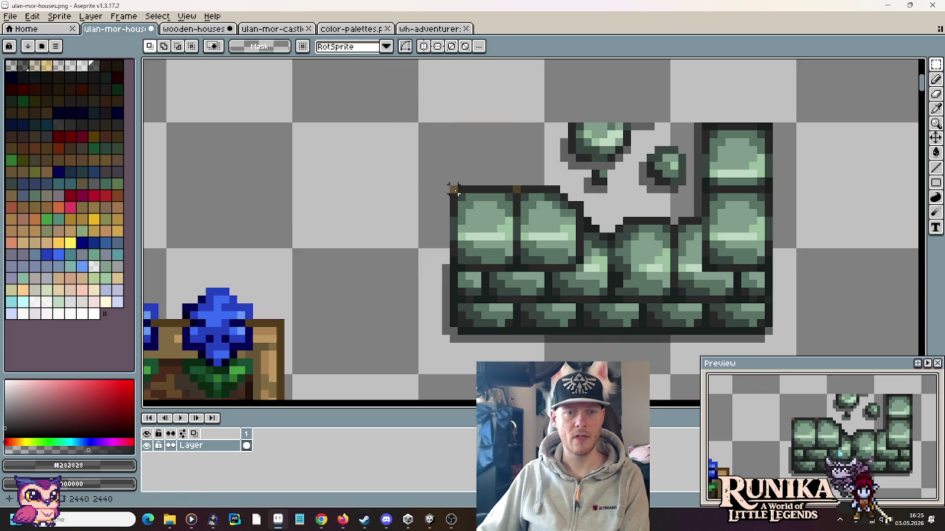
pyautogui.press('b')
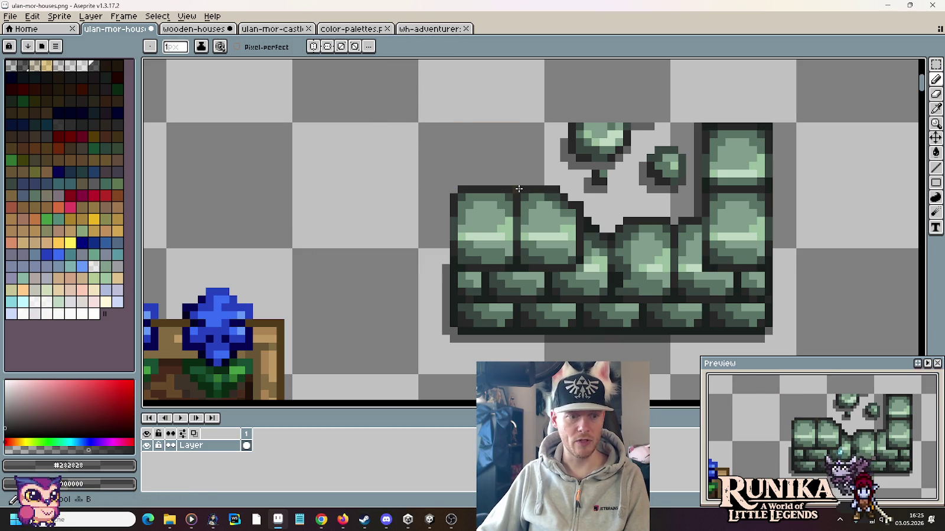
pyautogui.keyDown('alt'); pyautogui.rightClick(508, 154); pyautogui.keyUp('alt')
pyautogui.rightClick(517, 187)
pyautogui.press('m')
pyautogui.moveTo(691, 199); pyautogui.dragTo(607, 117)
pyautogui.press('Delete')
pyautogui.moveTo(633, 196); pyautogui.dragTo(579, 96)
pyautogui.press('Delete')
pyautogui.moveTo(605, 163); pyautogui.dragTo(546, 107)
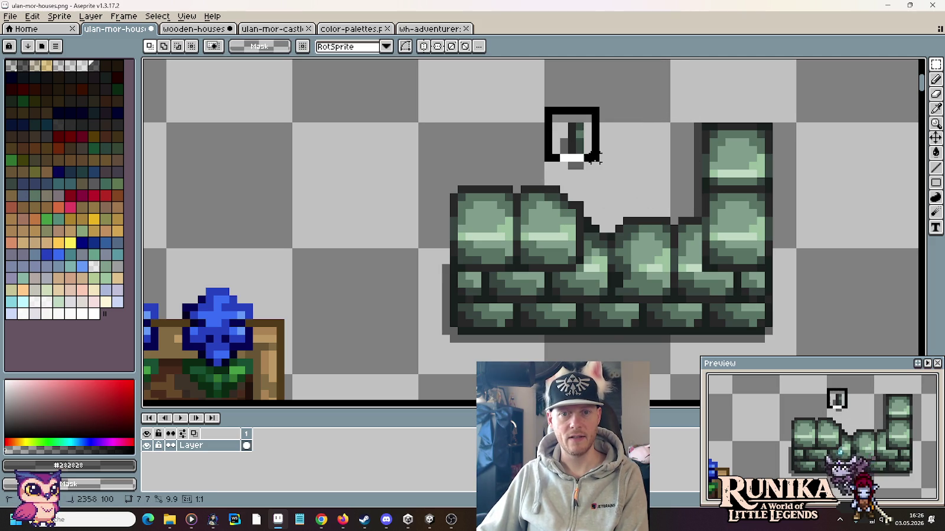
pyautogui.press('Delete')
# Select the cleaned stone wall piece and drag a copy toward the planter
pyautogui.scroll(-4, 603, 182)
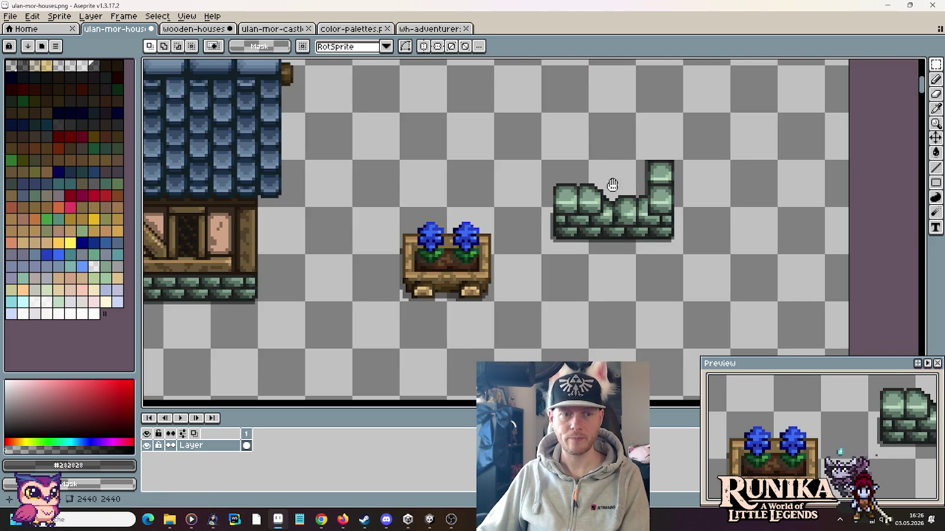
pyautogui.moveTo(611, 186); pyautogui.dragTo(730, 165)
pyautogui.moveTo(788, 222); pyautogui.dragTo(661, 142)
pyautogui.moveTo(776, 217)
pyautogui.mouseDown()
pyautogui.moveTo(432, 326)
pyautogui.moveTo(348, 322)
pyautogui.moveTo(363, 330)
pyautogui.moveTo(596, 272)
pyautogui.mouseUp()
# Cancel the first wall copy and place a new one over the right wing's base
pyautogui.scroll(-1, 596, 274)
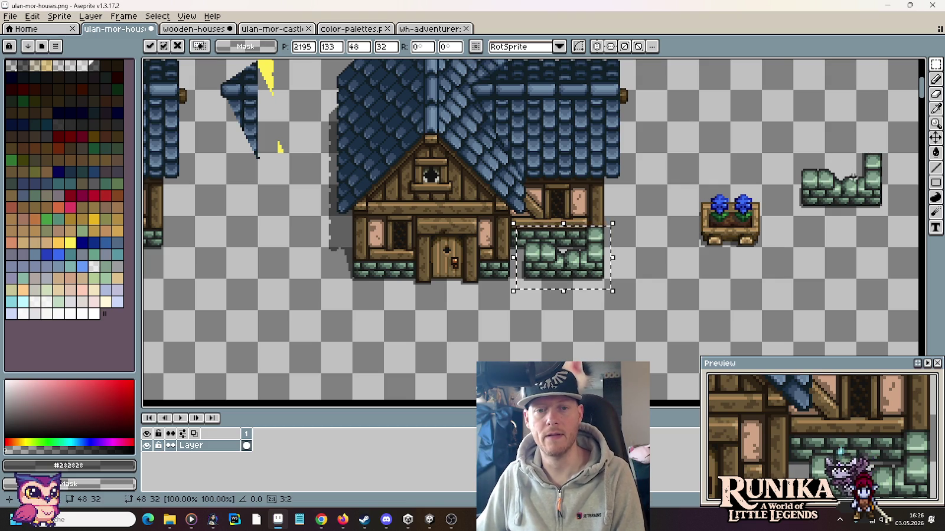
pyautogui.press('Escape')
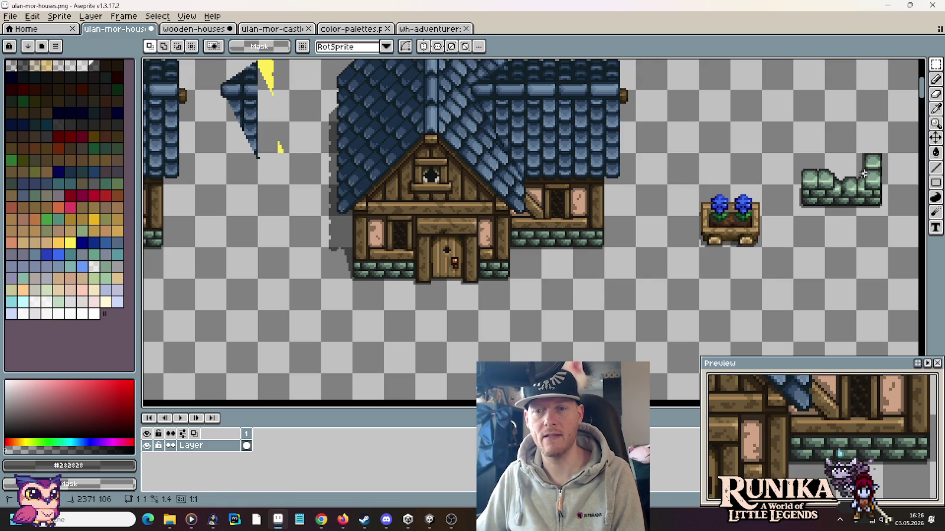
pyautogui.moveTo(794, 151)
pyautogui.mouseDown()
pyautogui.moveTo(886, 209)
pyautogui.moveTo(593, 269)
pyautogui.mouseUp()
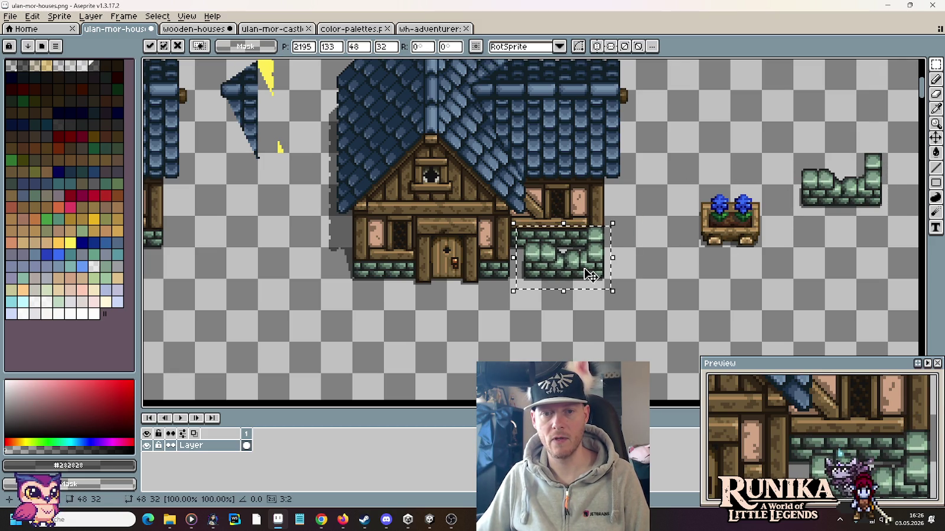
# Drop the wall copy and draw a dark mortar line up the wall's right edge
pyautogui.click(626, 258)
pyautogui.scroll(3, 627, 258)
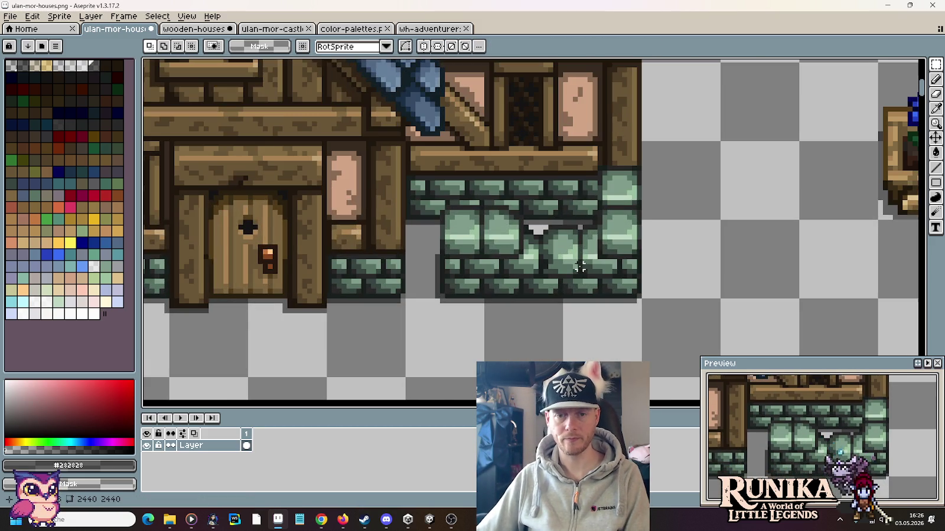
pyautogui.moveTo(607, 185); pyautogui.dragTo(607, 204)
pyautogui.scroll(2, 608, 204)
pyautogui.press('i')
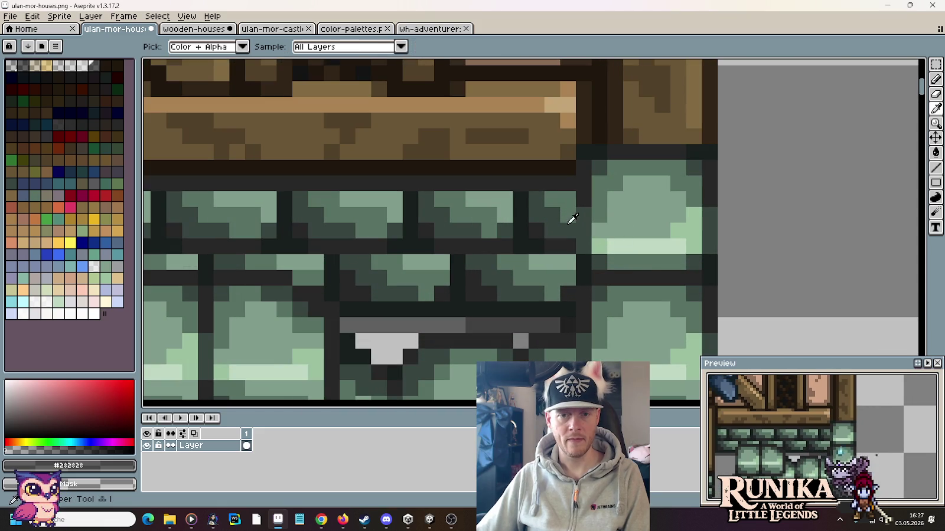
pyautogui.click(519, 308)
pyautogui.press('b')
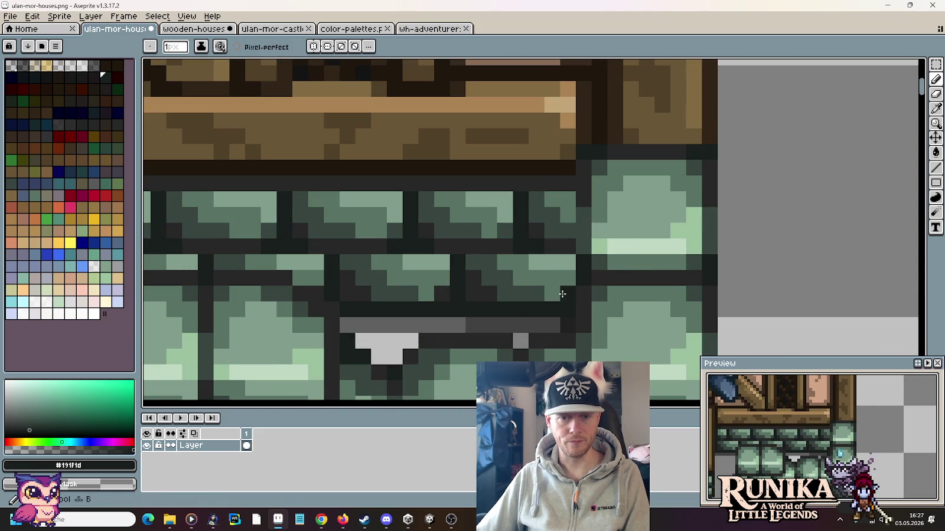
pyautogui.moveTo(562, 294); pyautogui.dragTo(565, 187)
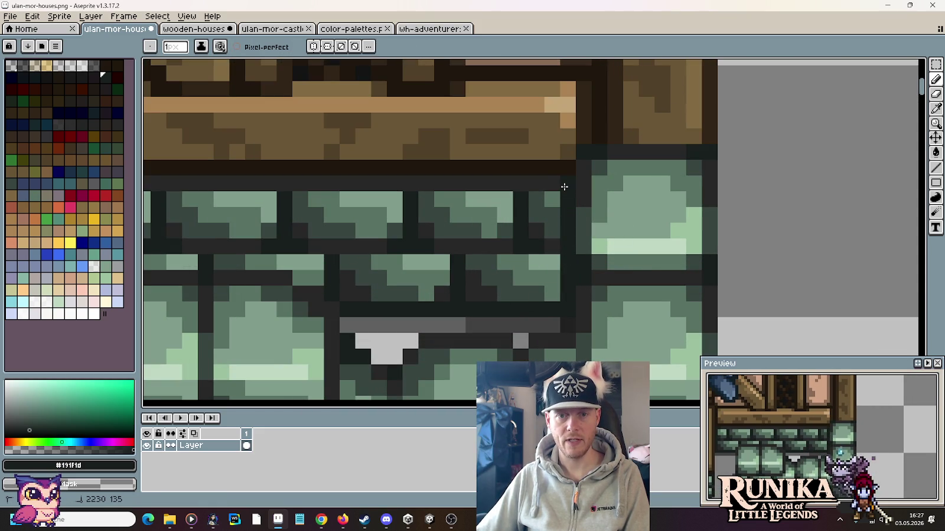
# Darken the brick highlight column on the wall edge to a deeper green
pyautogui.press('i')
pyautogui.click(506, 287)
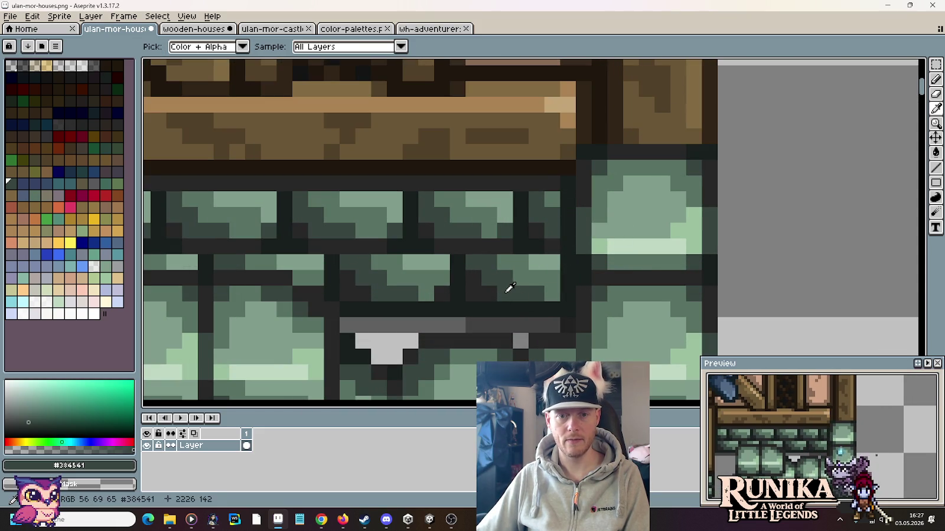
pyautogui.press('b')
pyautogui.click(546, 292)
pyautogui.moveTo(544, 289); pyautogui.dragTo(551, 263)
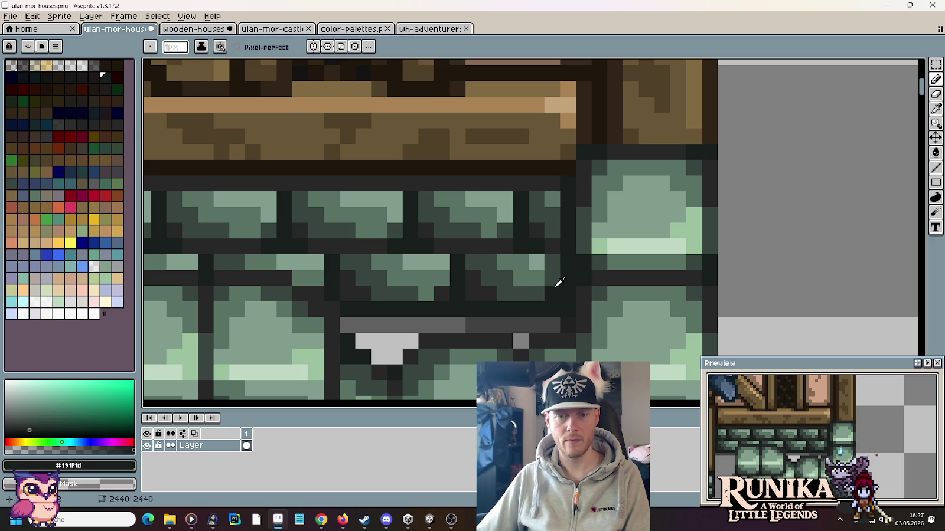
pyautogui.scroll(-1, 538, 280)
pyautogui.scroll(1, 590, 206)
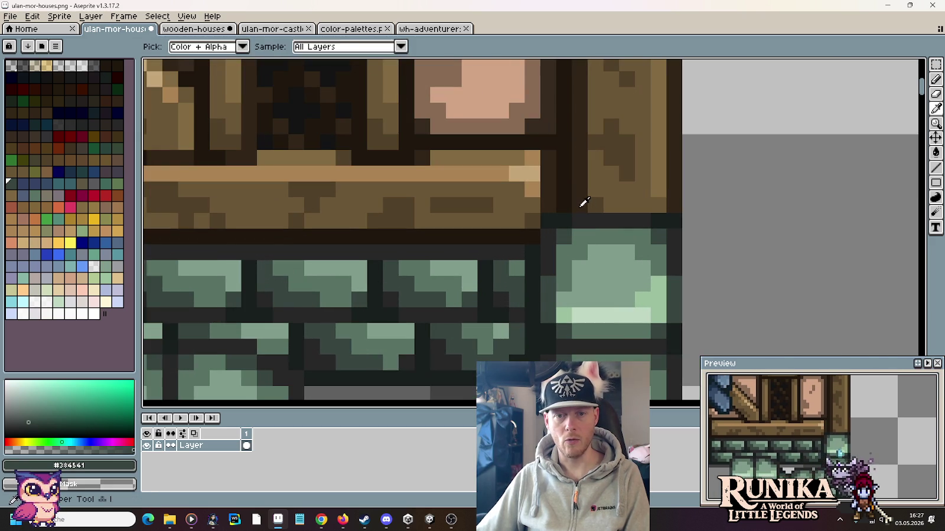
# Retouch the timber row above the wall in a lighter brown
pyautogui.moveTo(589, 206); pyautogui.dragTo(662, 205)
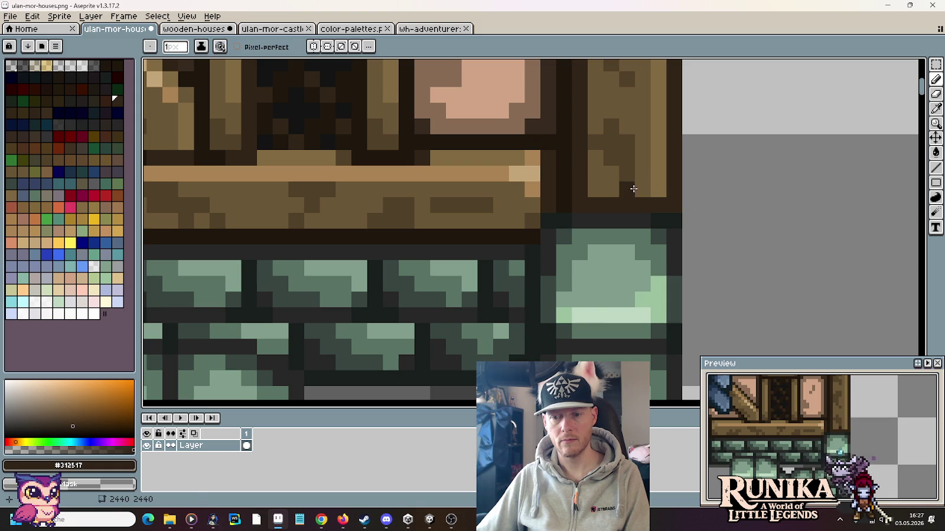
pyautogui.press('i')
pyautogui.click(639, 184)
pyautogui.press('b')
pyautogui.moveTo(650, 205); pyautogui.dragTo(594, 207)
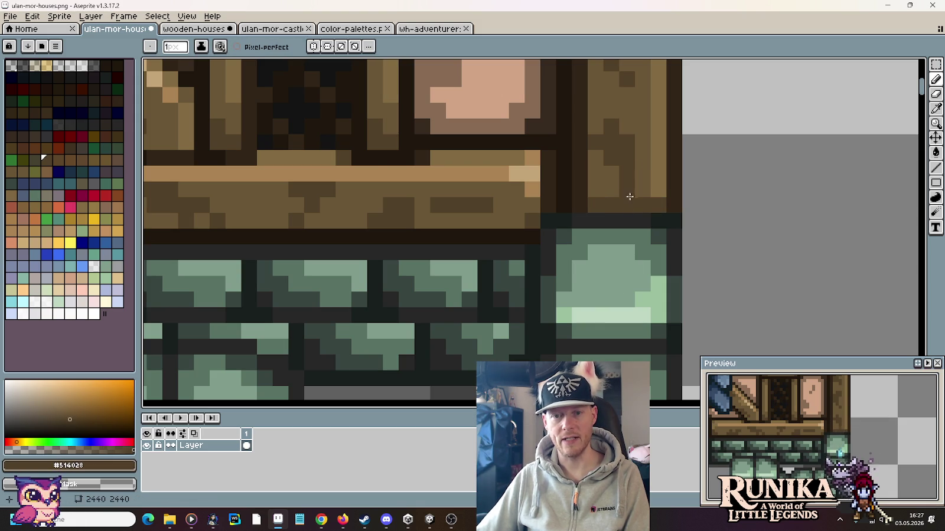
pyautogui.scroll(-3, 663, 225)
pyautogui.scroll(-2, 663, 225)
pyautogui.scroll(-2, 682, 236)
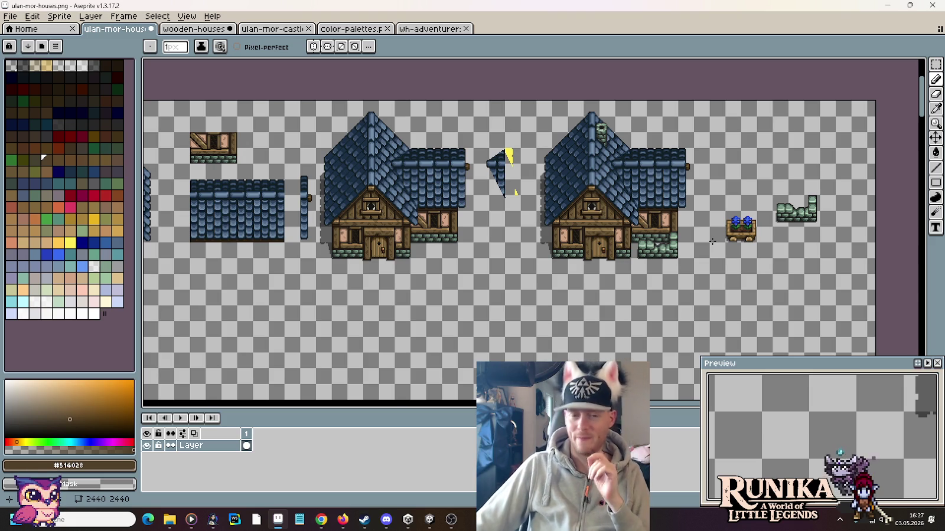
pyautogui.press('m')
pyautogui.scroll(2, 762, 260)
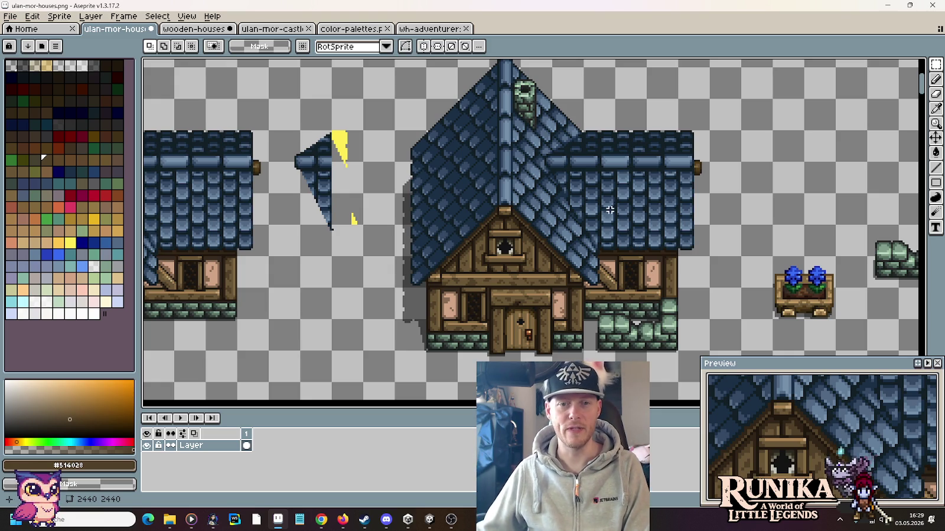
# Sample the mid and darker blues from the roof tiles
pyautogui.scroll(2, 594, 218)
pyautogui.scroll(2, 499, 198)
pyautogui.press('i')
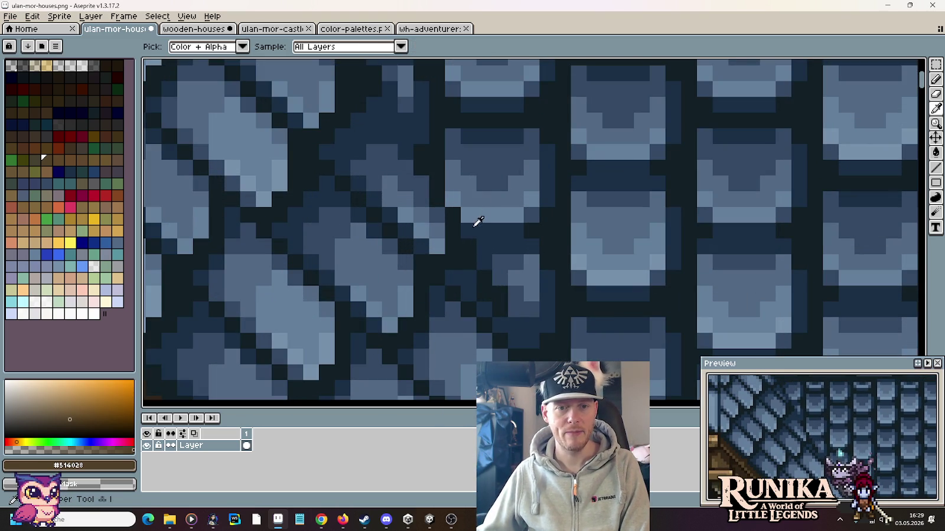
pyautogui.click(458, 165)
pyautogui.click(455, 201)
pyautogui.press('b')
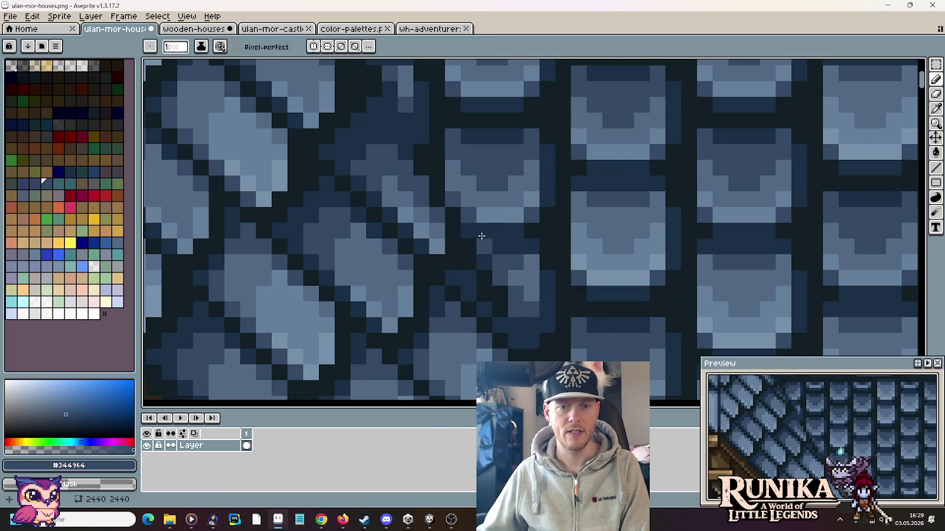
pyautogui.scroll(-2, 556, 265)
pyautogui.scroll(-2, 556, 265)
pyautogui.scroll(2, 553, 267)
pyautogui.keyDown('alt'); pyautogui.click(505, 210); pyautogui.keyUp('alt')
pyautogui.scroll(-2, 567, 268)
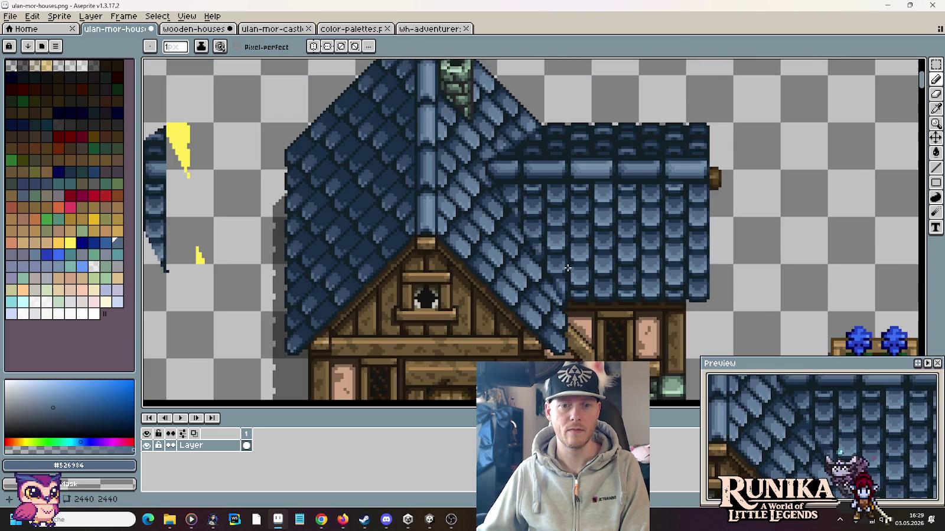
pyautogui.scroll(-2, 567, 268)
pyautogui.scroll(2, 567, 268)
pyautogui.scroll(1, 555, 254)
# Sample a lighter roof blue and save ulan-mor-houses.png
pyautogui.press('alt')
pyautogui.keyDown('alt'); pyautogui.click(505, 202); pyautogui.keyUp('alt')
pyautogui.scroll(-1, 525, 248)
pyautogui.scroll(-1, 540, 264)
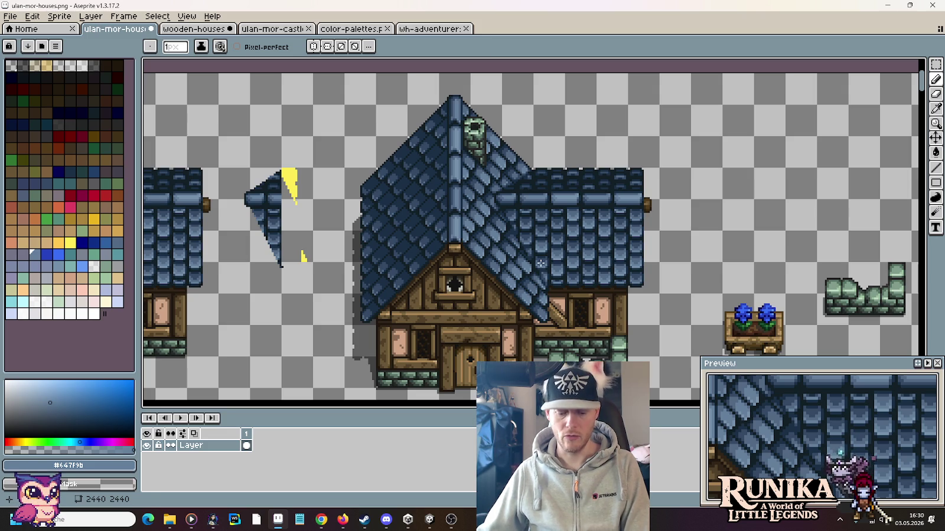
pyautogui.press('m')
pyautogui.hotkey('ctrl', 's')
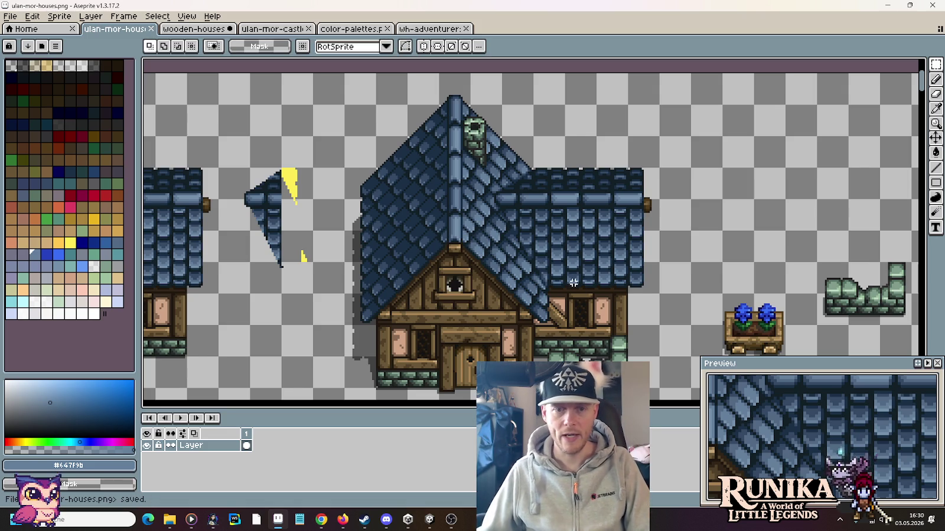
# Marquee-select the right house's lower wing, roughly 48x64 pixels
pyautogui.moveTo(574, 284); pyautogui.dragTo(508, 220)
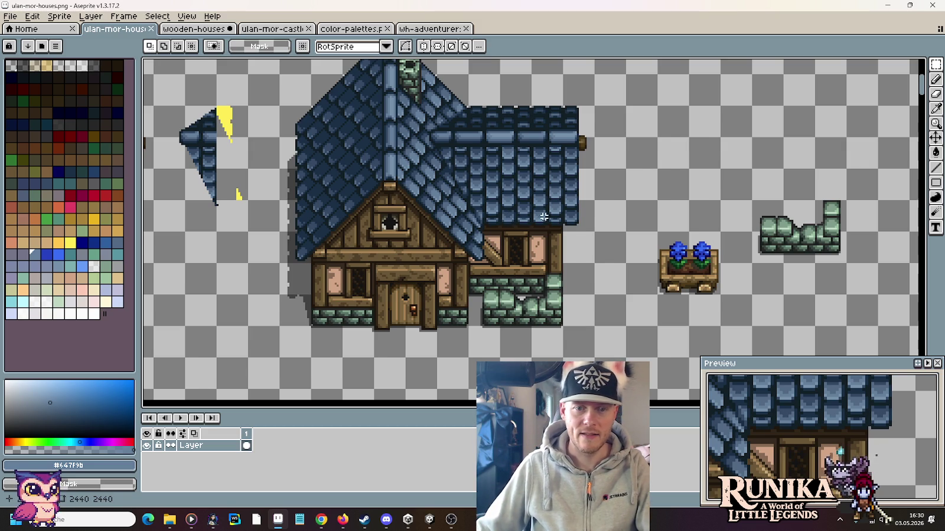
pyautogui.scroll(-2, 544, 216)
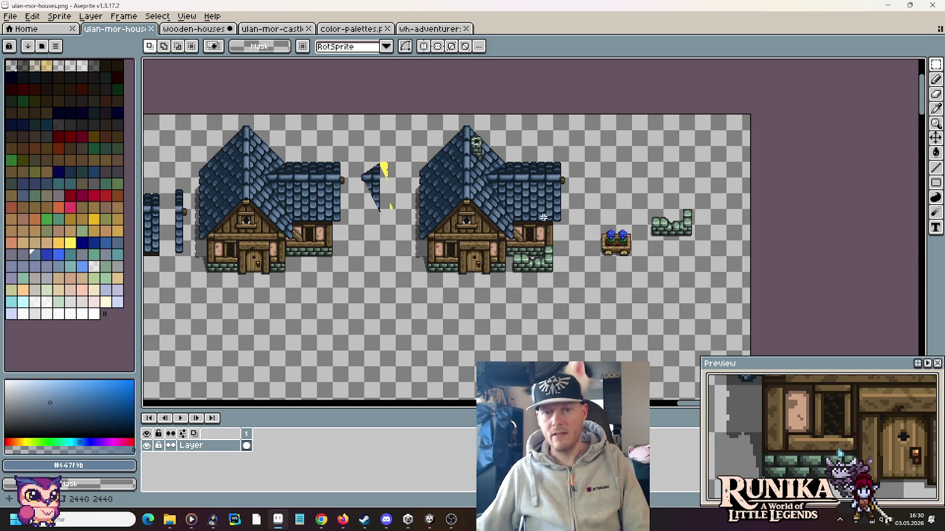
pyautogui.moveTo(507, 255); pyautogui.dragTo(544, 203)
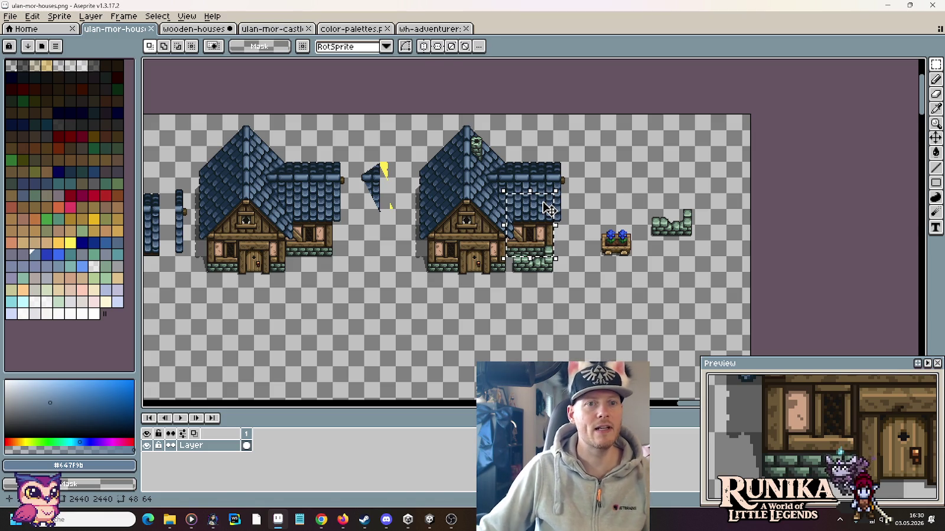
# Select the bush tile beside the wooden house on wooden-houses, then return to ulan-mor-houses
pyautogui.click(272, 28)
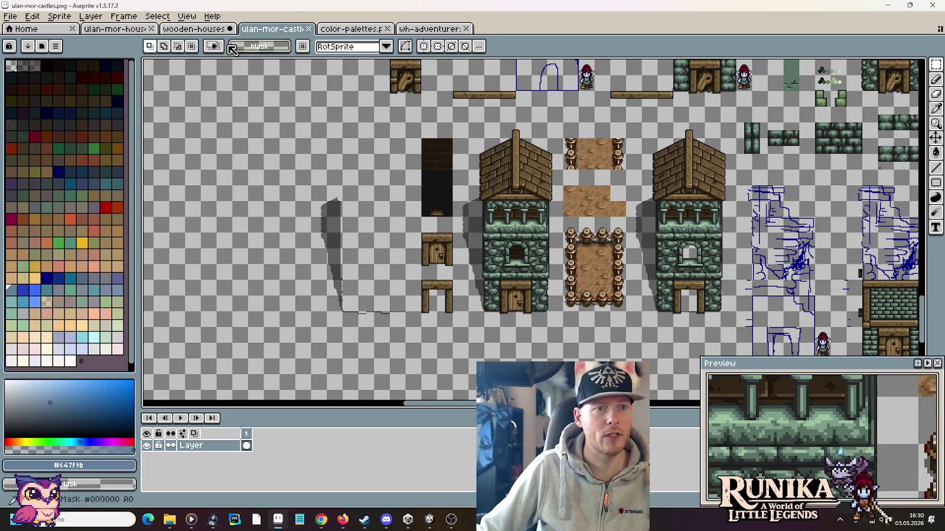
pyautogui.click(195, 29)
pyautogui.moveTo(704, 161); pyautogui.dragTo(748, 154)
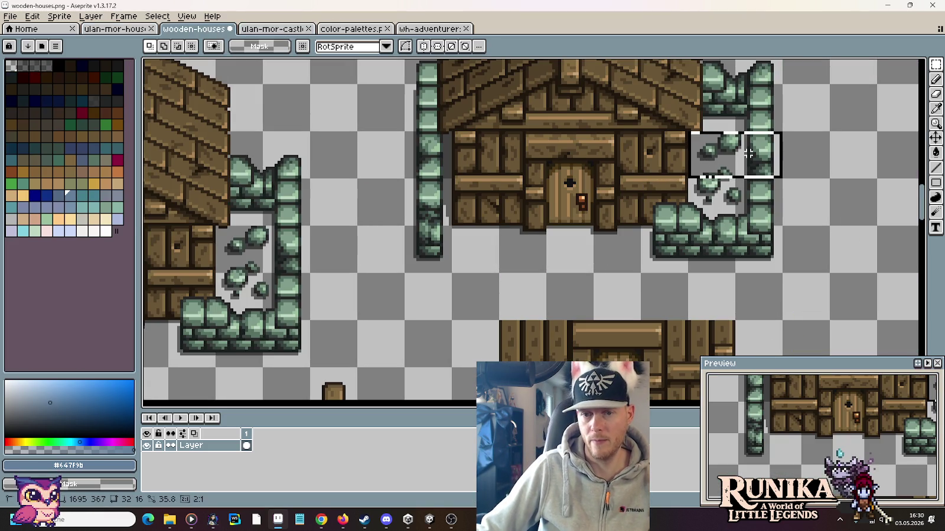
pyautogui.click(121, 29)
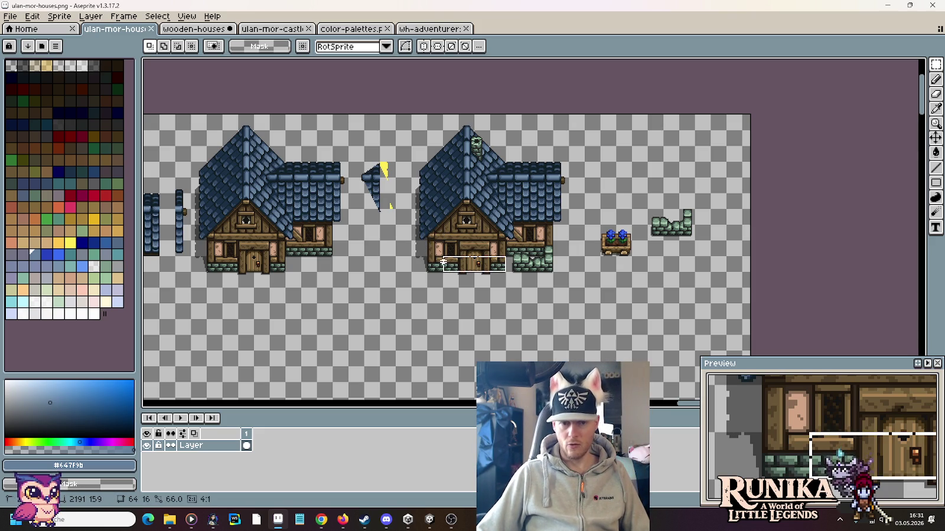
pyautogui.click(406, 316)
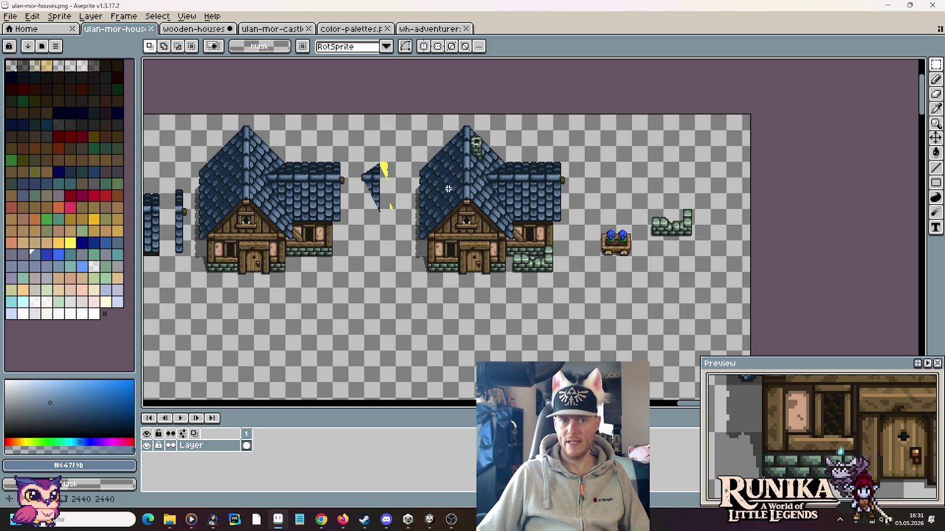
pyautogui.moveTo(425, 242); pyautogui.dragTo(509, 143)
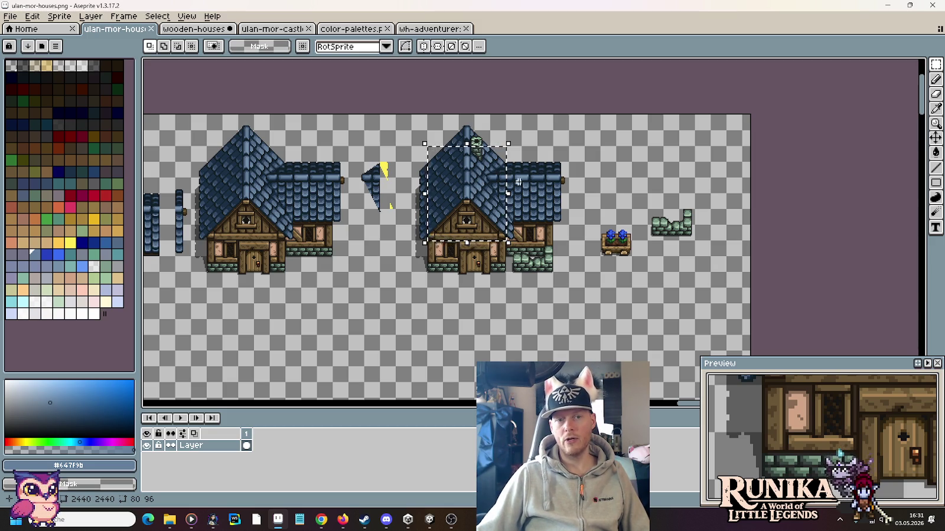
pyautogui.click(464, 176)
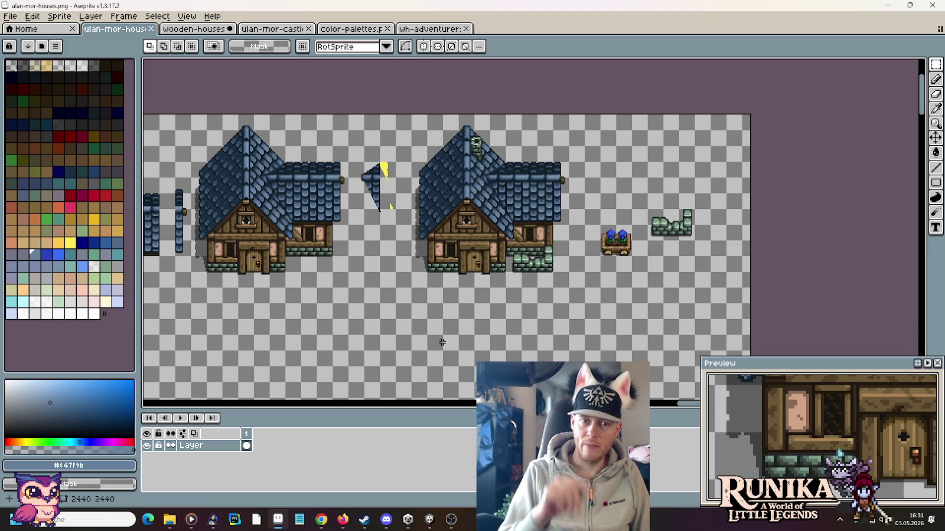
pyautogui.click(196, 30)
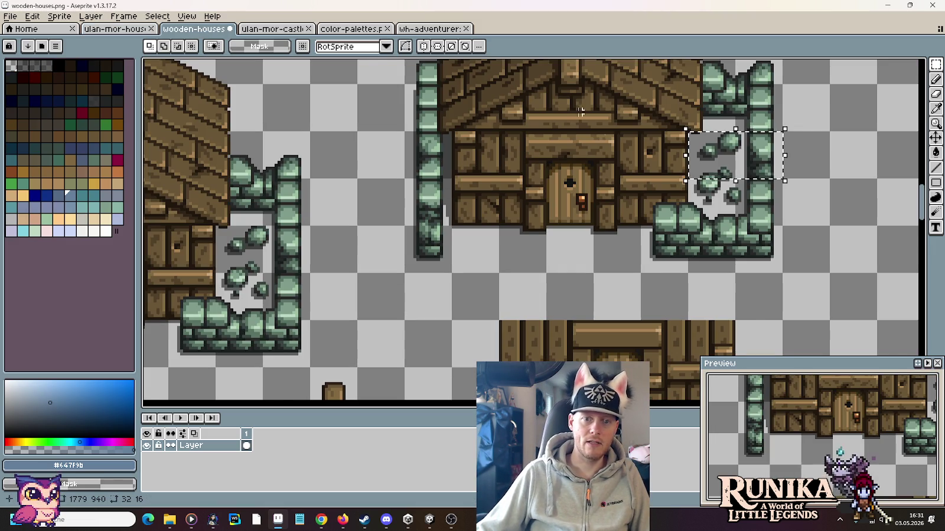
pyautogui.scroll(-3, 521, 195)
pyautogui.scroll(1, 521, 195)
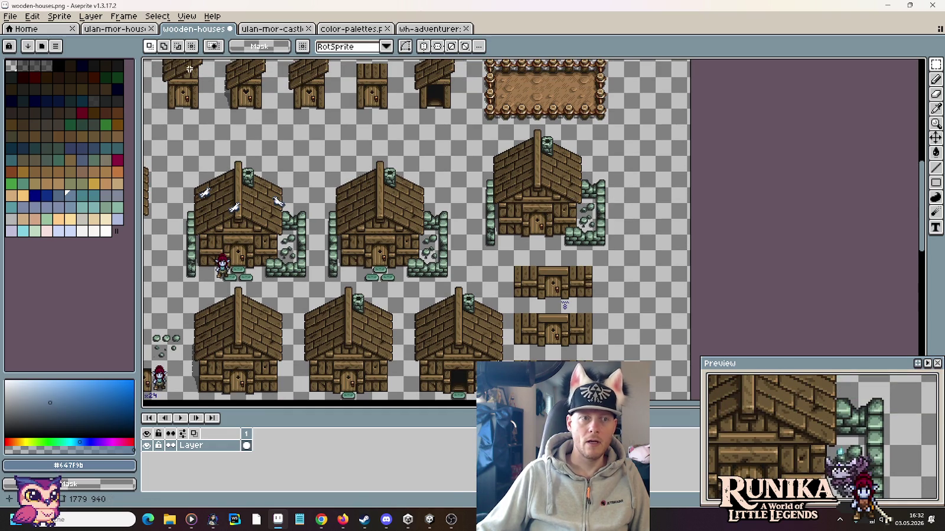
pyautogui.click(145, 29)
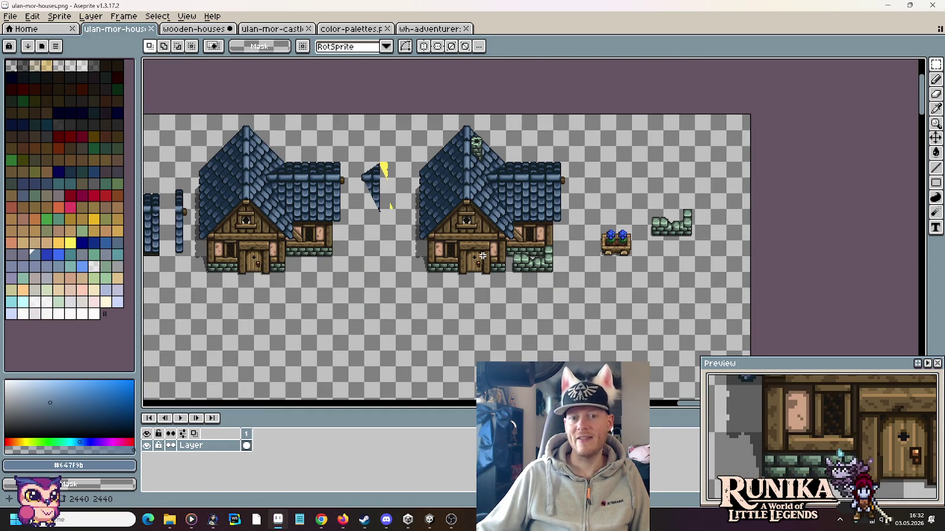